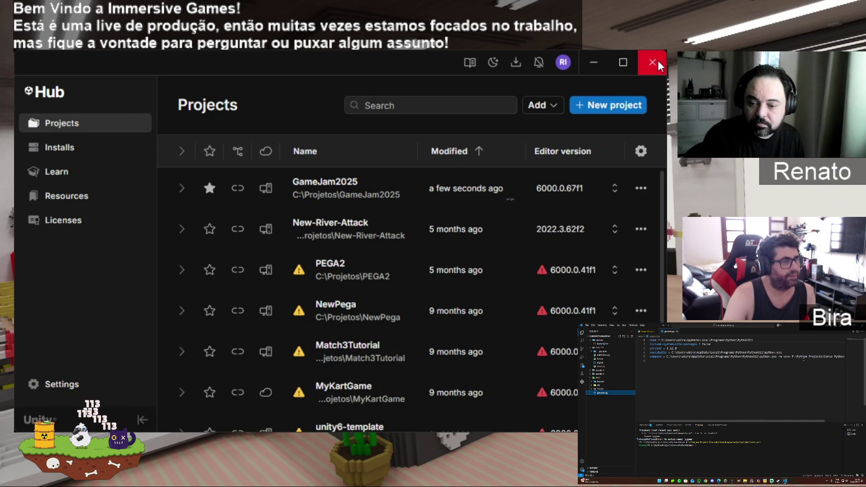
# Close the Unity Hub window
pyautogui.click(659, 66)
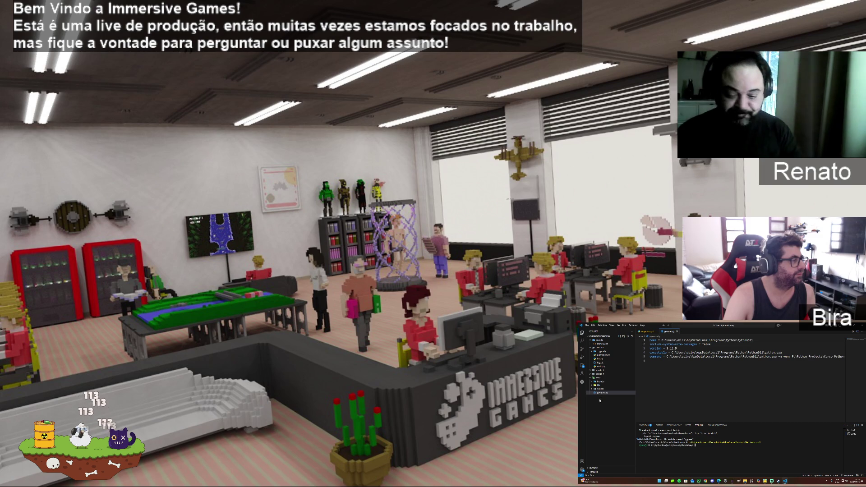
# Open Scripts/activate, then run pip install pygame in the terminal, which fails
pyautogui.click(591, 390)
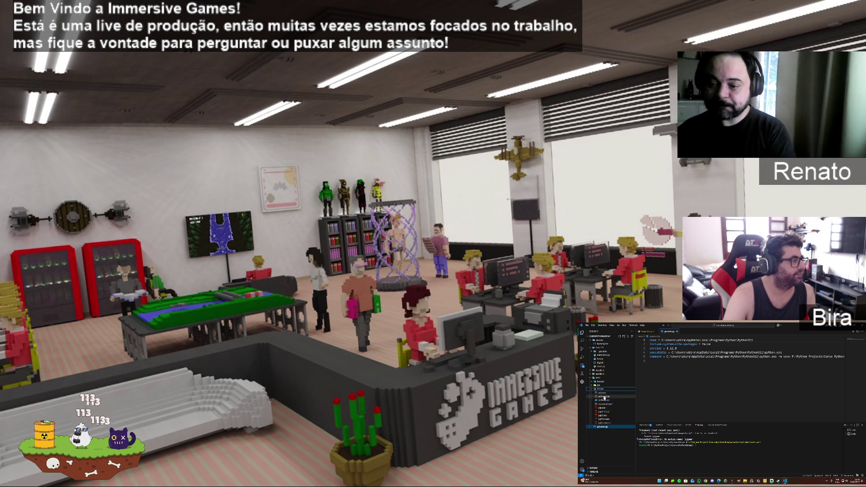
pyautogui.click(606, 393)
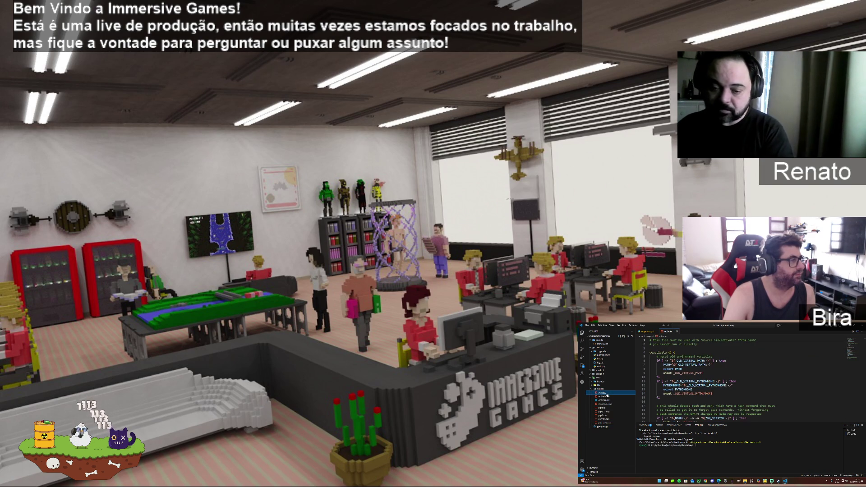
pyautogui.doubleClick(606, 394)
pyautogui.scroll(-10, 746, 370)
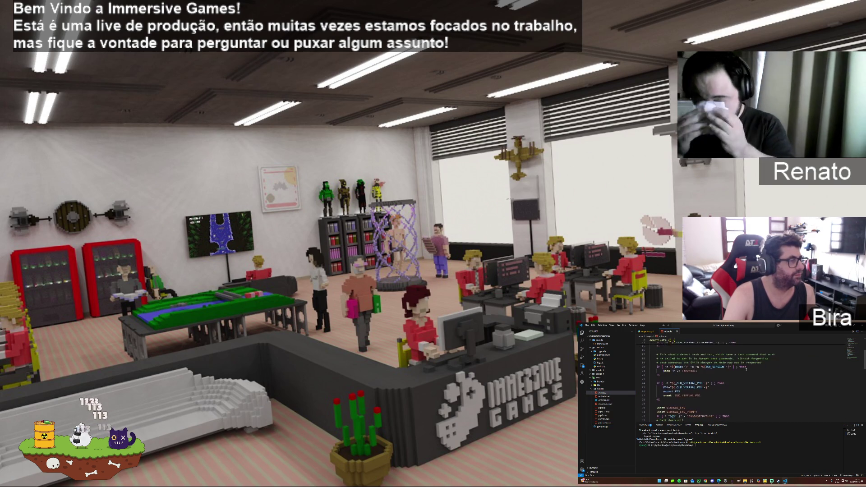
pyautogui.scroll(-10, 746, 370)
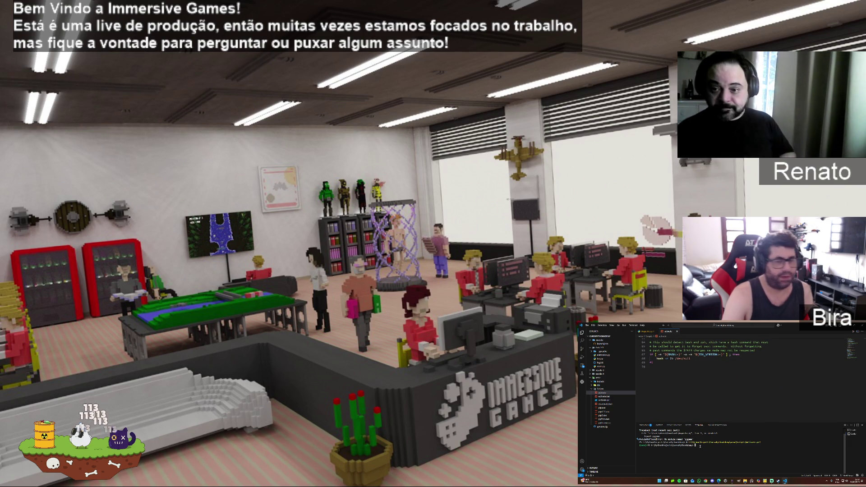
pyautogui.write('py')
pyautogui.write('p')
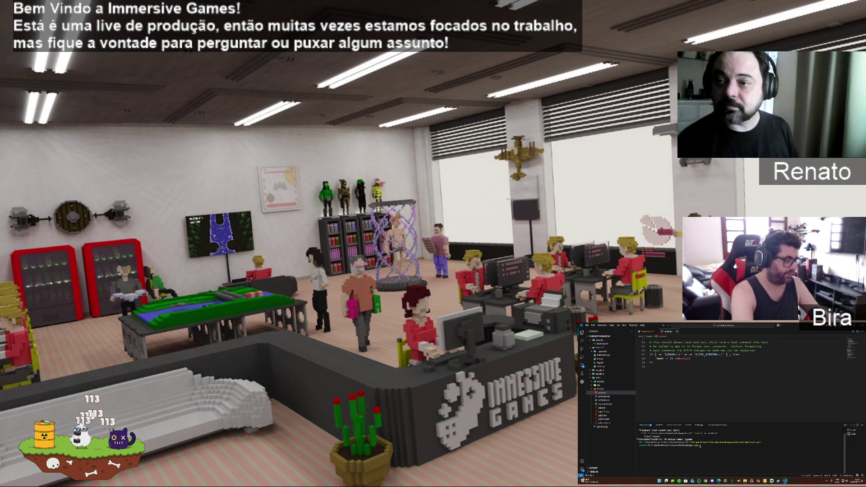
pyautogui.write('stall pygame')
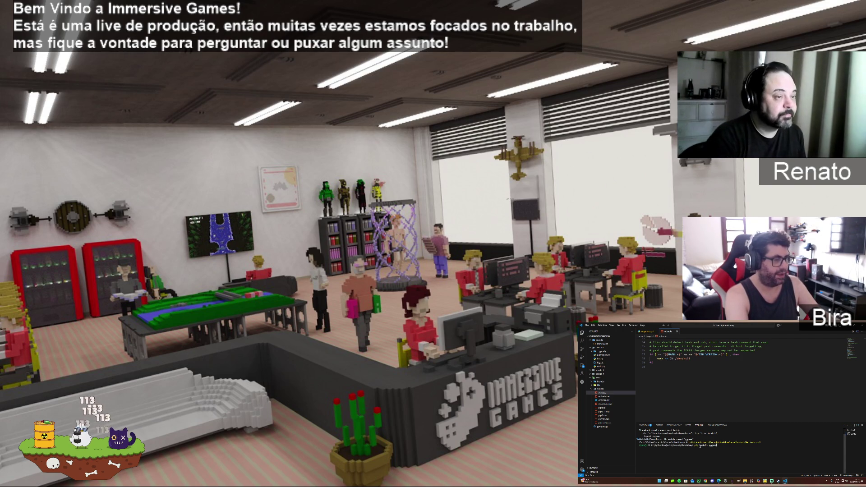
pyautogui.press('Return')
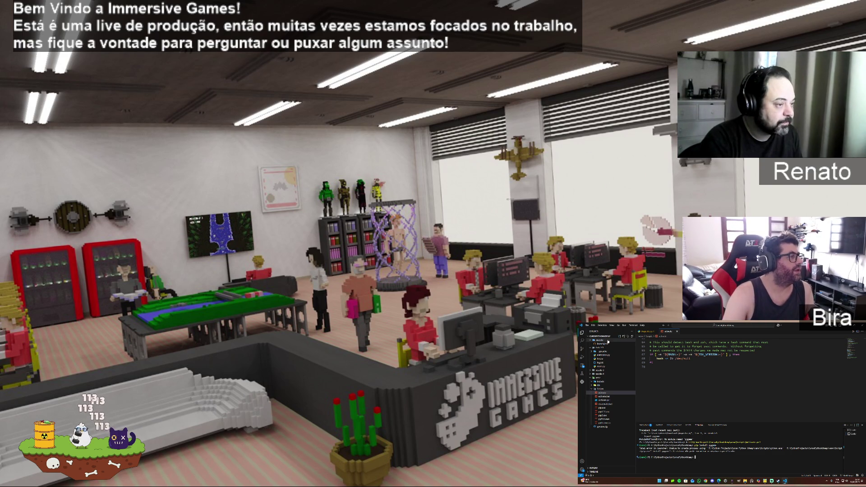
# Open and dismiss the File menu, then type 'activate' in the terminal
pyautogui.click(587, 325)
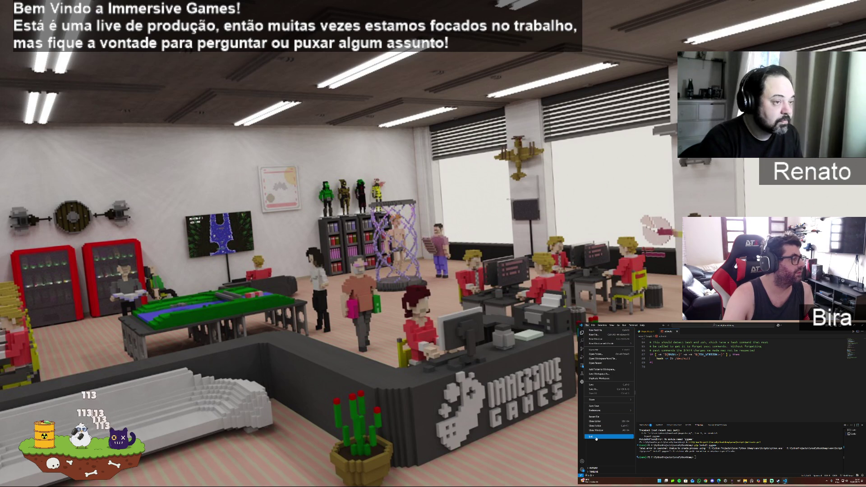
pyautogui.moveTo(610, 412)
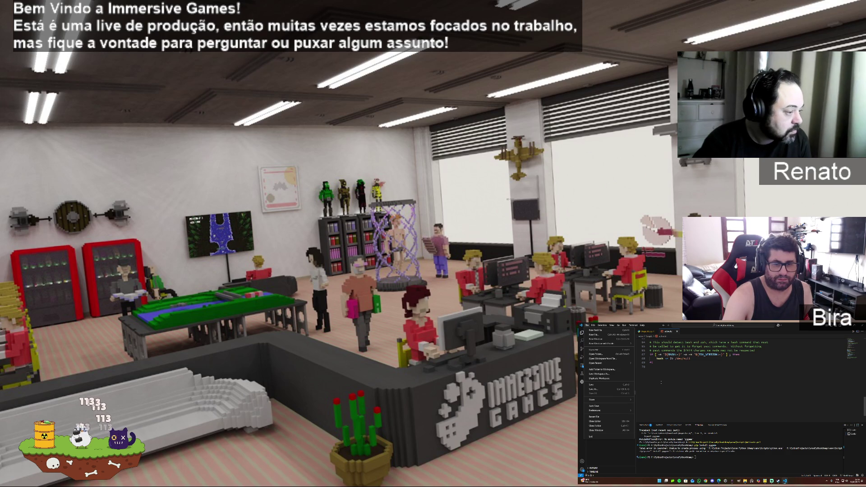
pyautogui.click(602, 405)
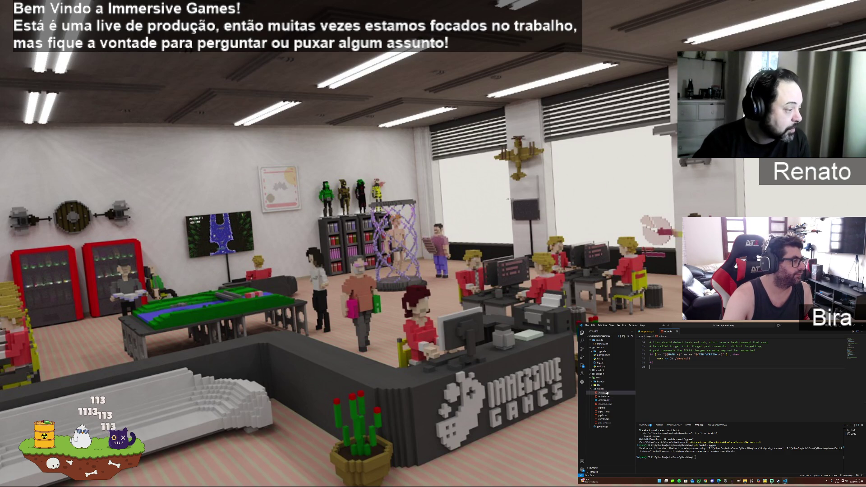
pyautogui.write('a')
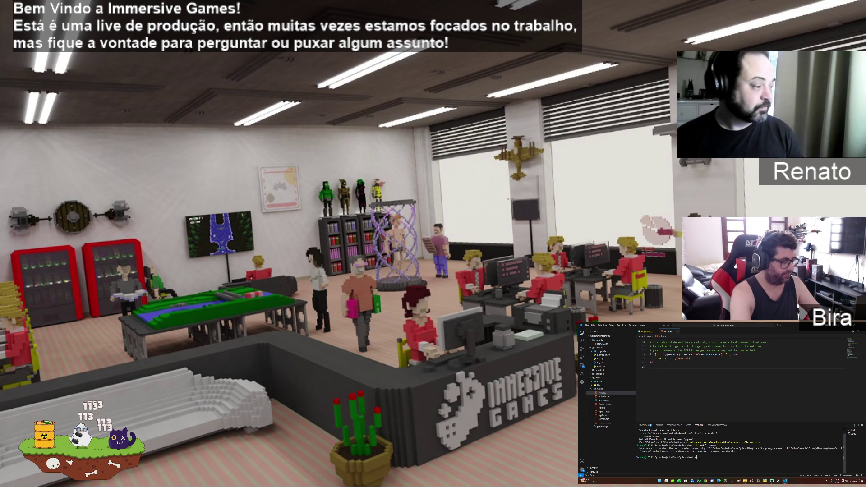
pyautogui.write('ctivate')
# Run activate, rerun pip install pygame, and review the terminal output
pyautogui.press('Return')
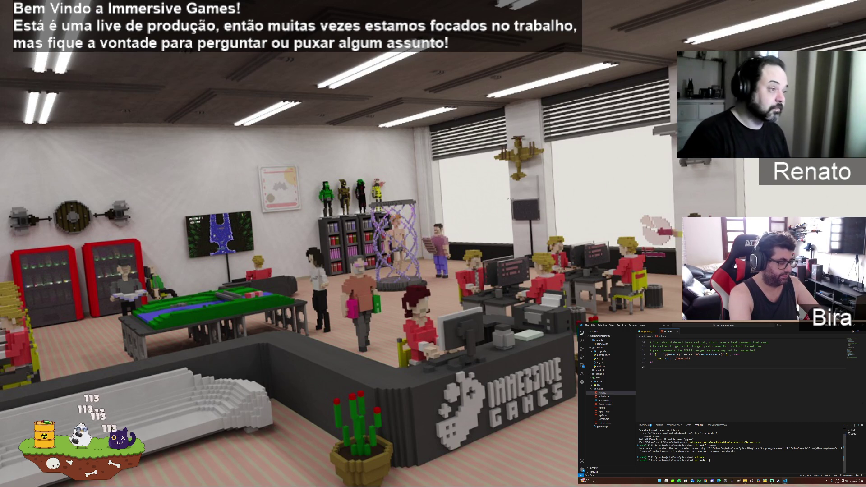
pyautogui.press('Return')
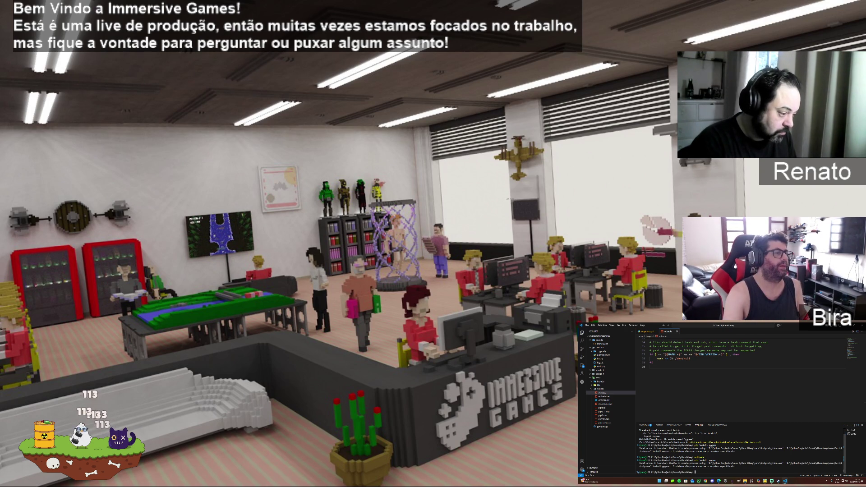
pyautogui.scroll(5, 730, 396)
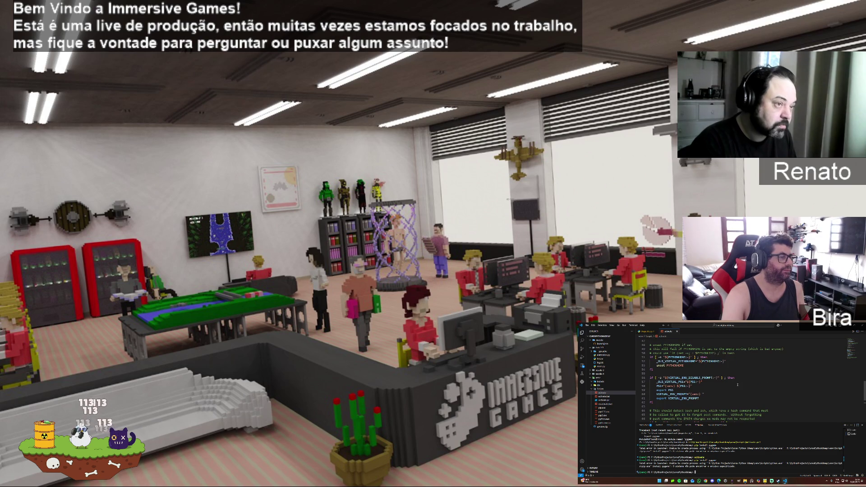
pyautogui.scroll(10, 737, 385)
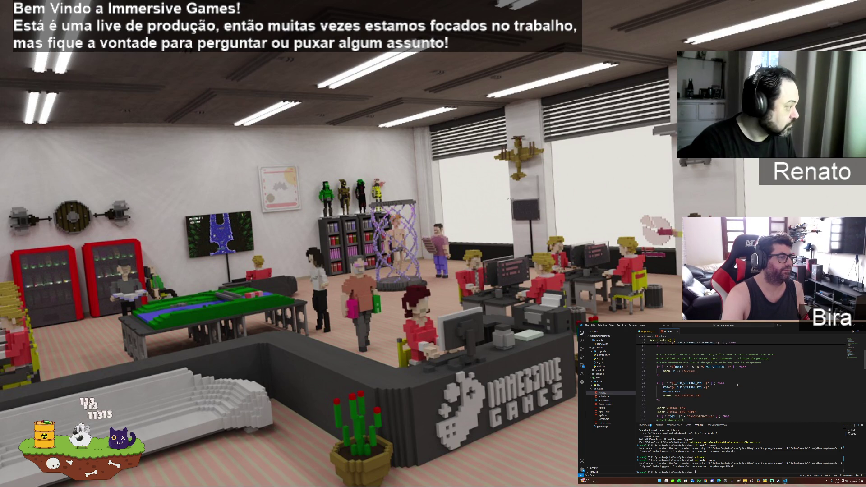
pyautogui.scroll(5, 738, 385)
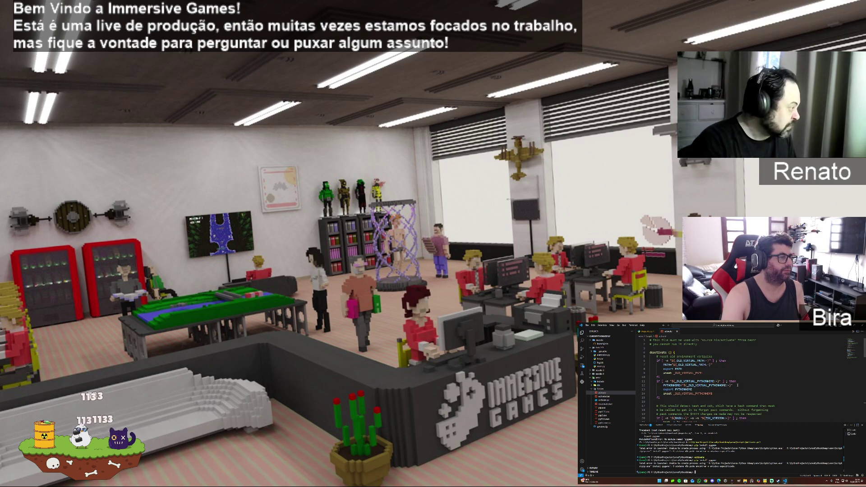
pyautogui.scroll(-6, 737, 385)
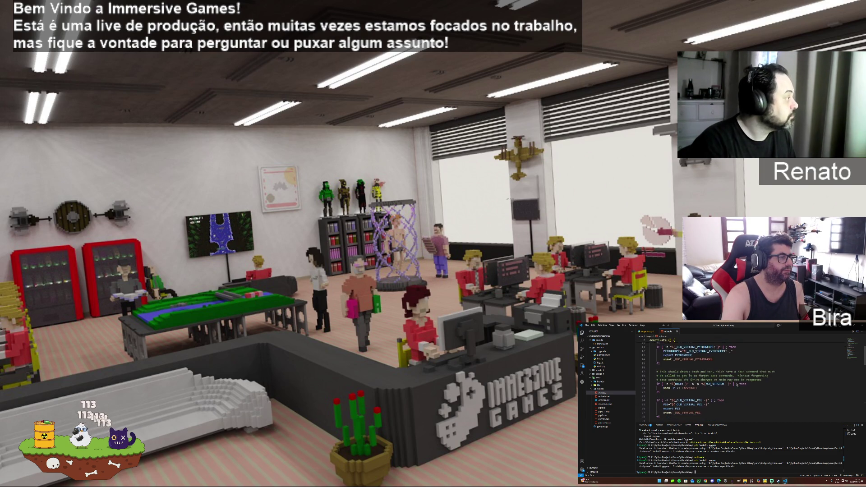
pyautogui.scroll(-5, 737, 384)
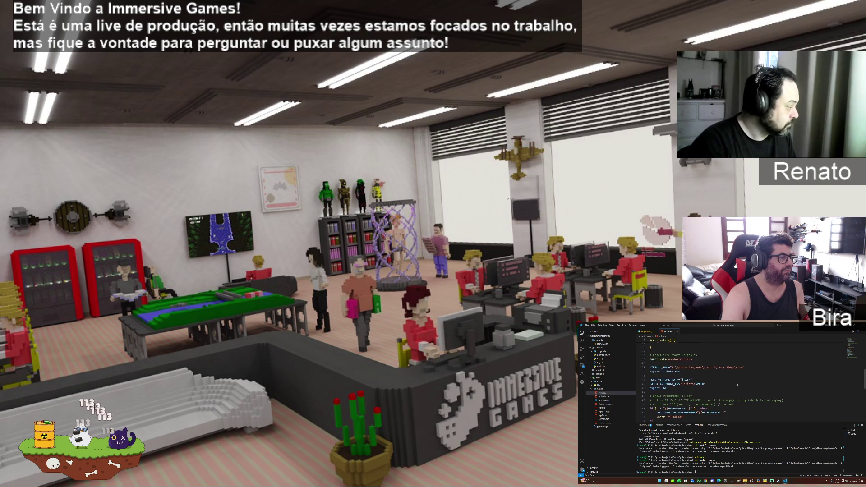
pyautogui.scroll(-5, 738, 384)
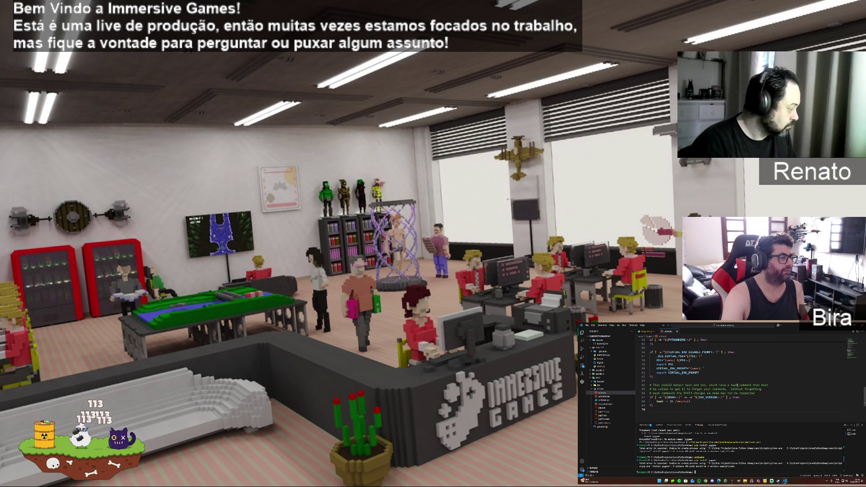
# Open pip.exe, select the 'Fatal error in launcher' lines, then hide the terminal and close pip.exe
pyautogui.click(610, 407)
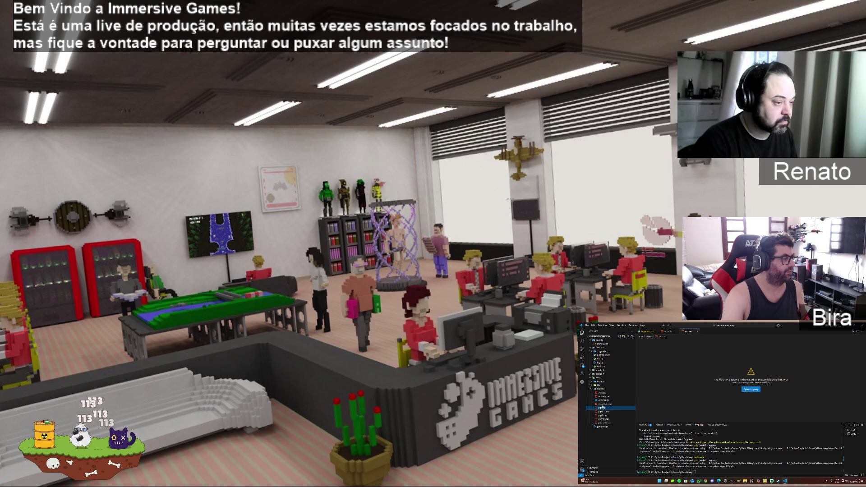
pyautogui.click(604, 389)
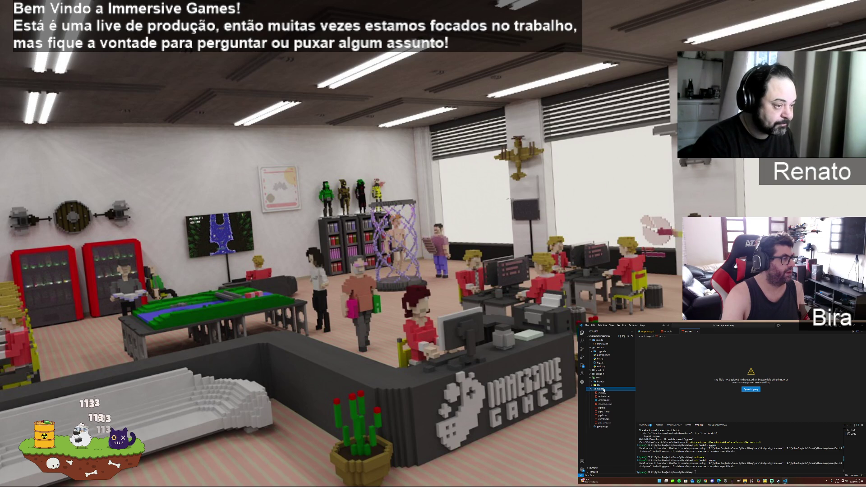
pyautogui.moveTo(740, 467); pyautogui.dragTo(639, 463)
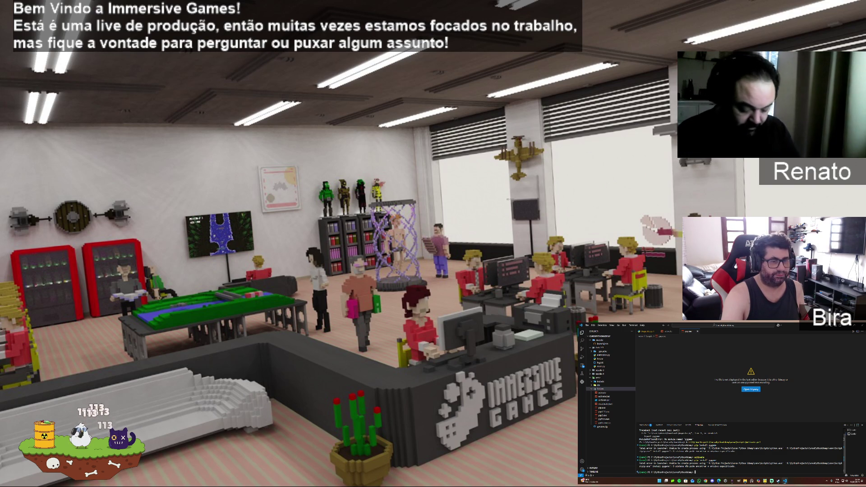
pyautogui.scroll(1, 845, 451)
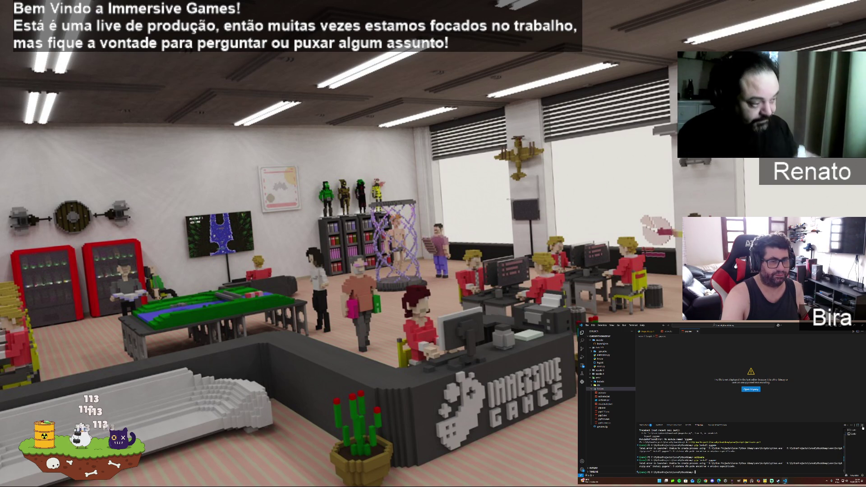
pyautogui.hotkey('ctrl', 'j')
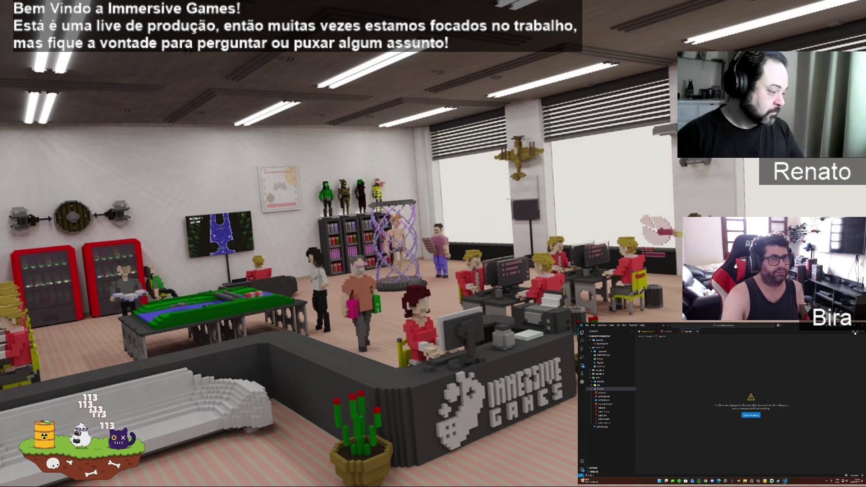
pyautogui.click(697, 332)
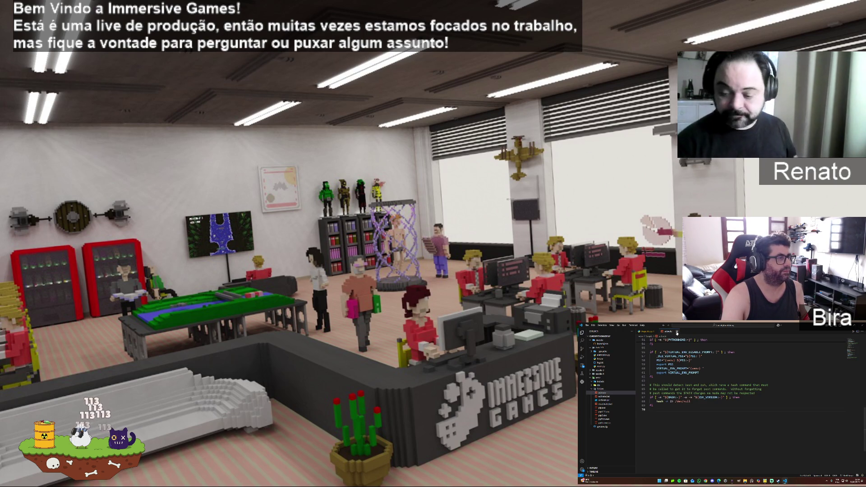
# From the game script, rerun 'pip install pygame' in the terminal; it reports errors
pyautogui.click(662, 333)
pyautogui.click(851, 332)
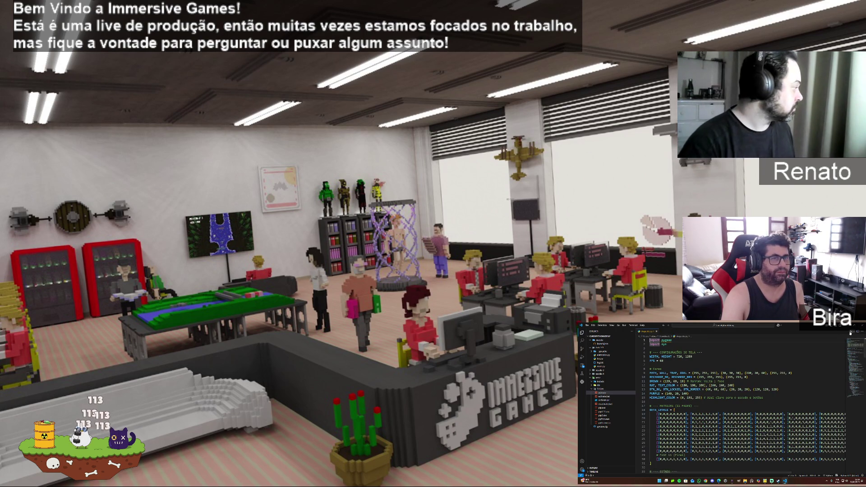
pyautogui.click(692, 449)
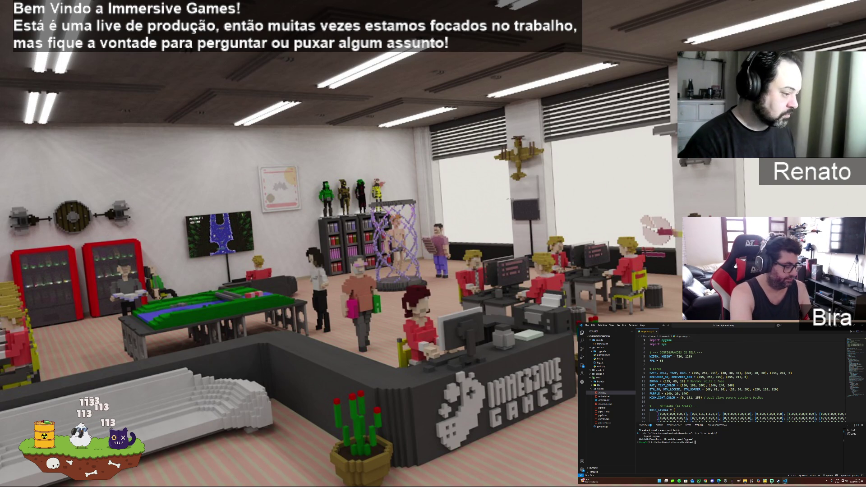
pyautogui.write('pip in')
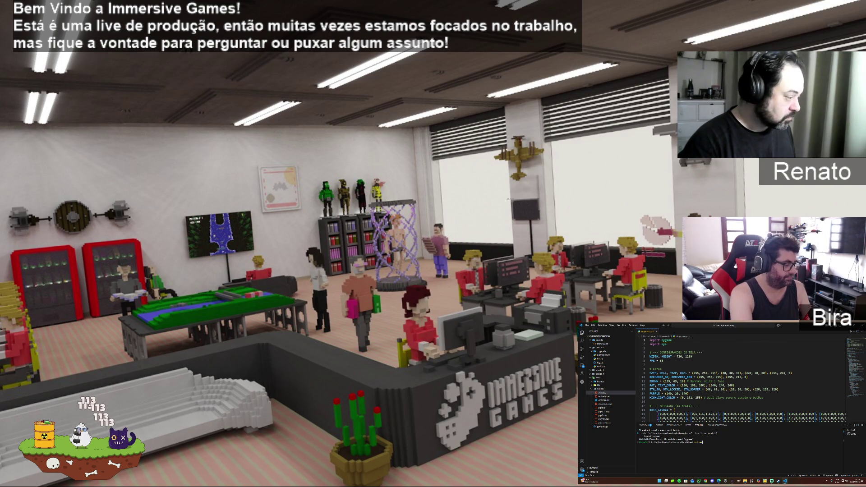
pyautogui.press('Return')
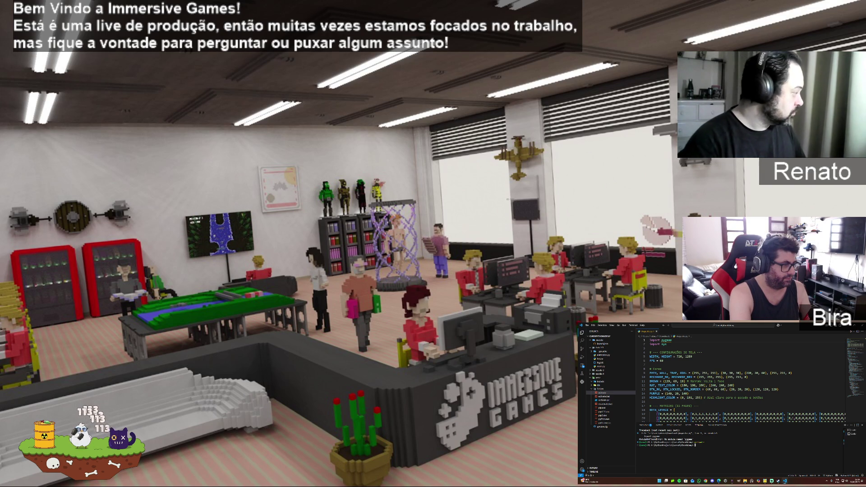
pyautogui.write('pip inst')
pyautogui.press('Return')
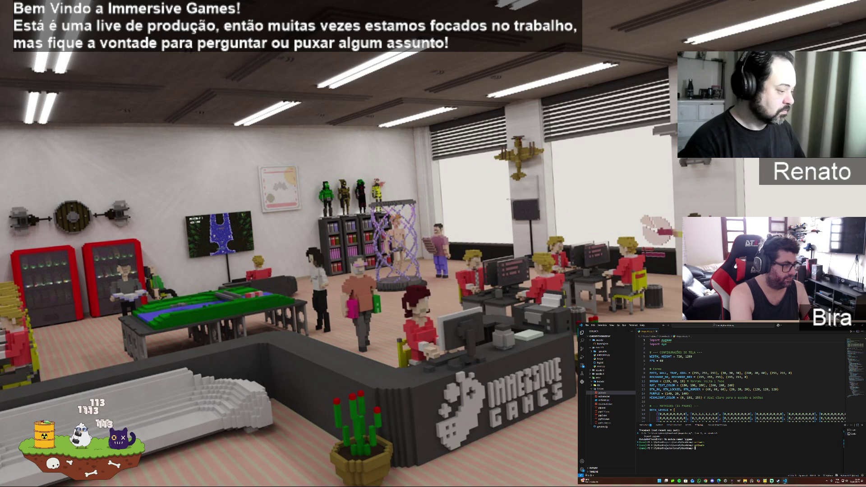
pyautogui.write('pip install')
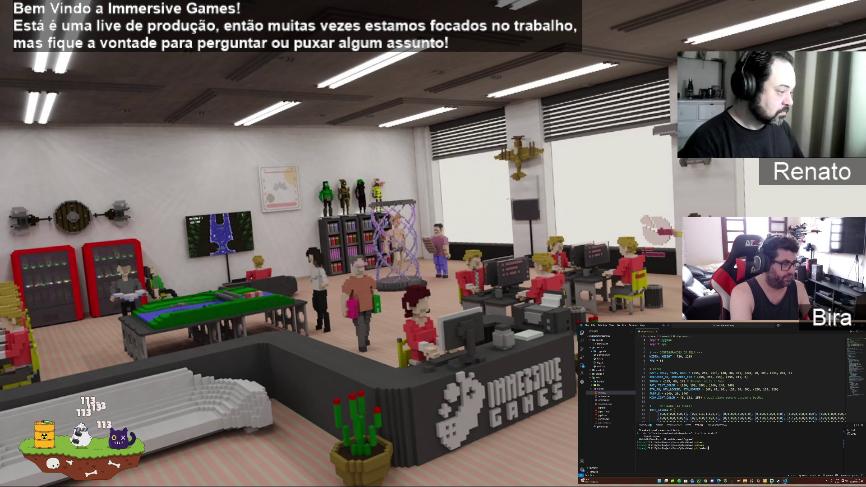
pyautogui.write(' pygame')
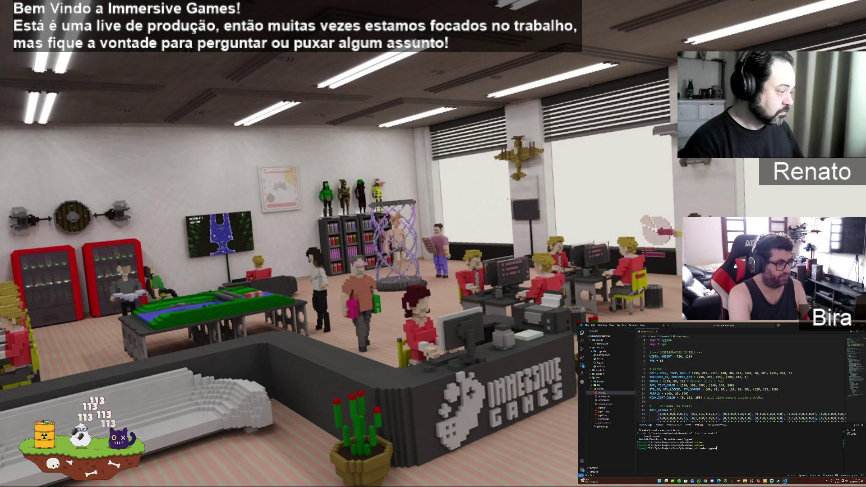
pyautogui.press('Return')
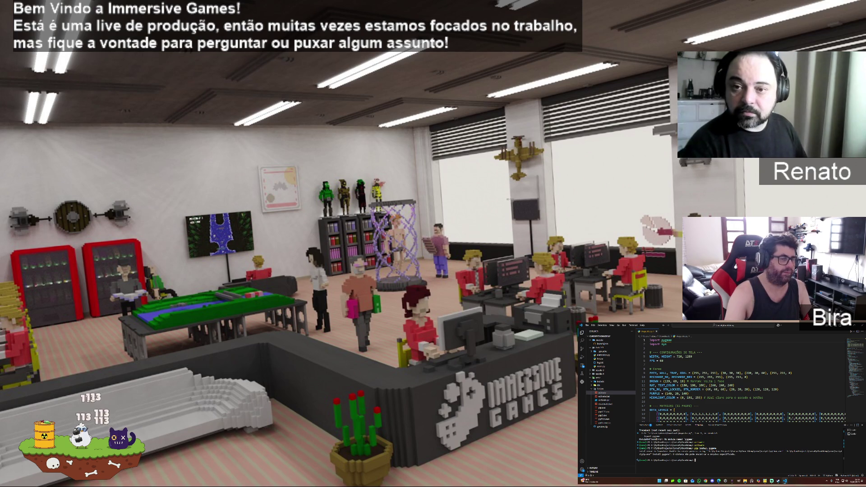
pyautogui.click(587, 326)
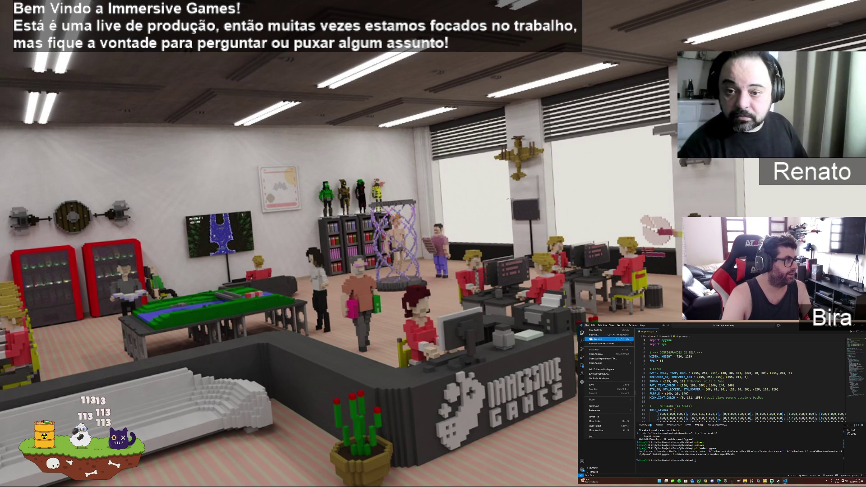
# Close the current folder from the File menu
pyautogui.moveTo(598, 364)
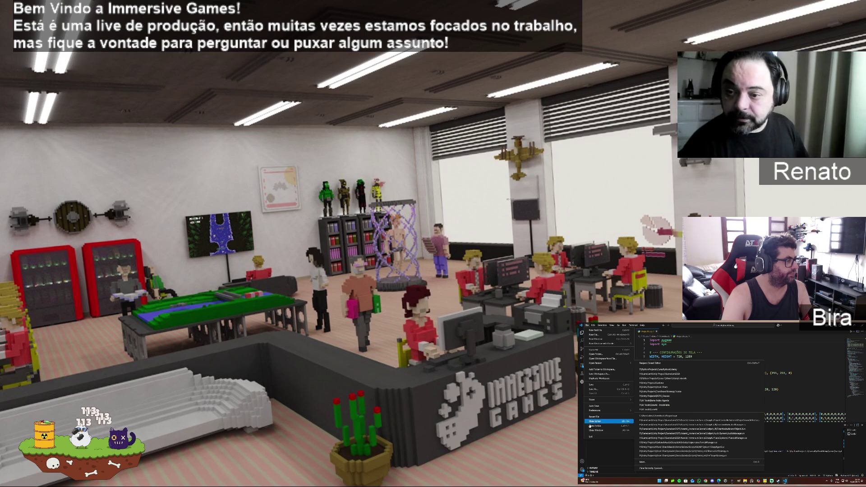
pyautogui.press('Escape')
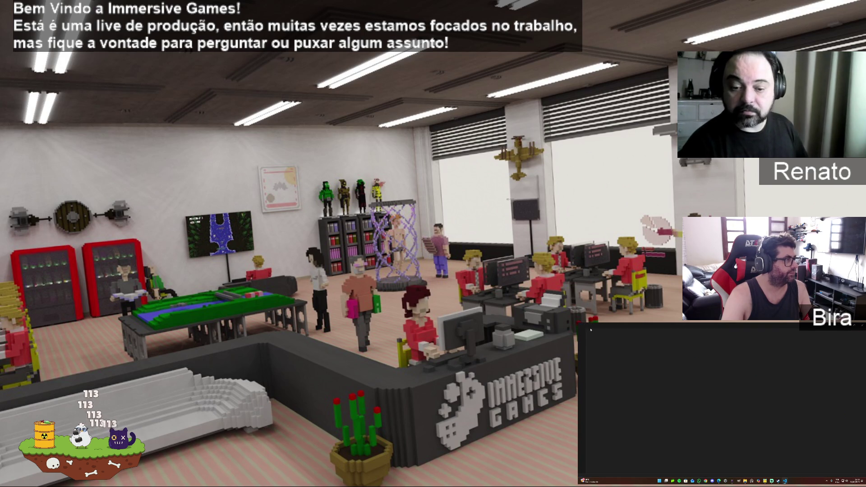
pyautogui.click(587, 325)
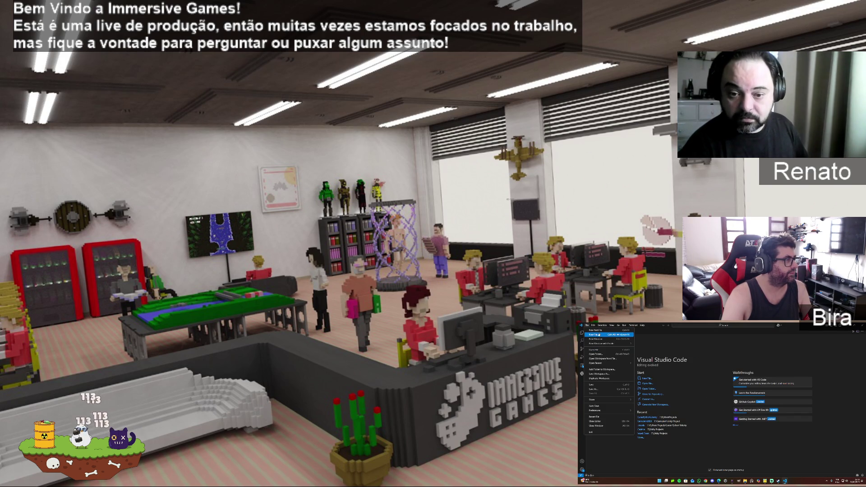
# Start a new file named 'app.py', then cancel the save dialog
pyautogui.click(597, 335)
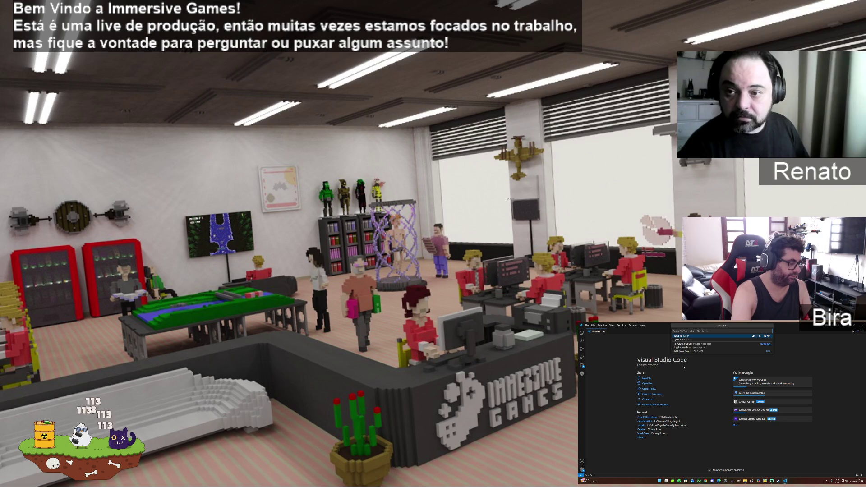
pyautogui.write('app.py')
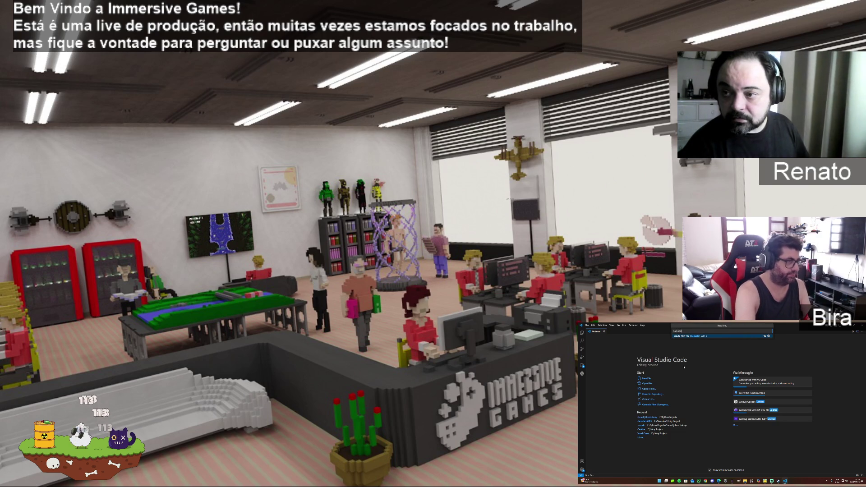
pyautogui.press('Return')
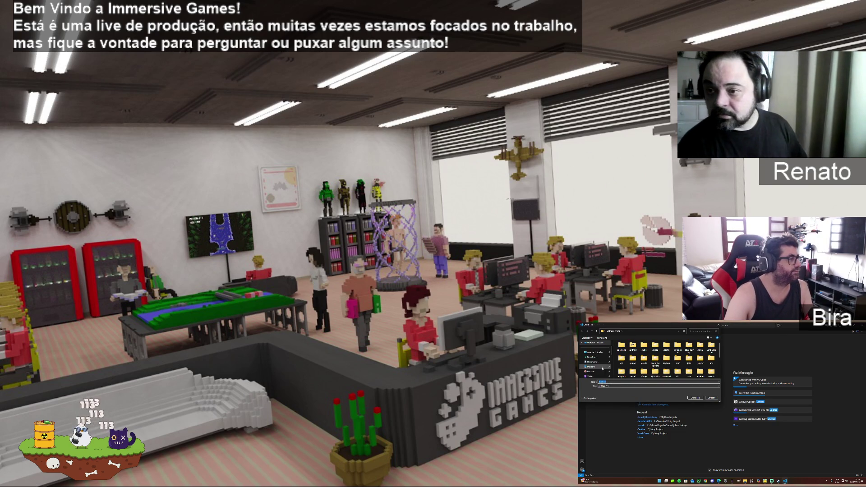
pyautogui.scroll(-5, 598, 359)
pyautogui.click(597, 357)
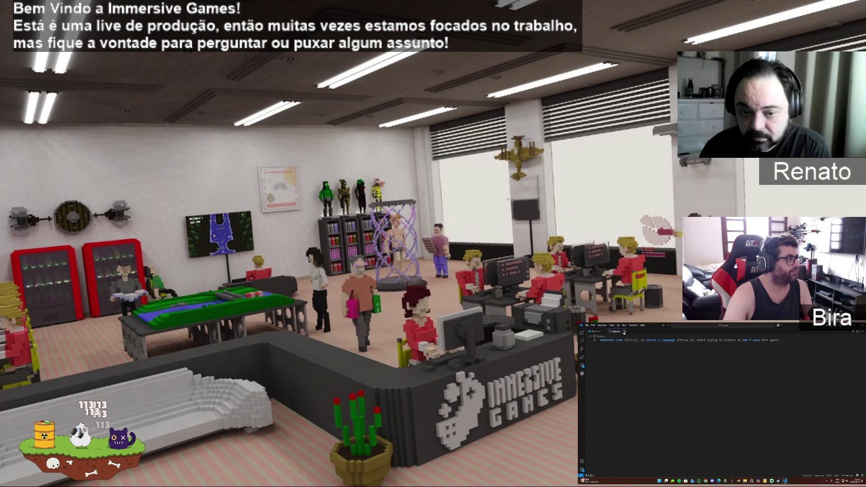
pyautogui.click(592, 332)
pyautogui.click(615, 332)
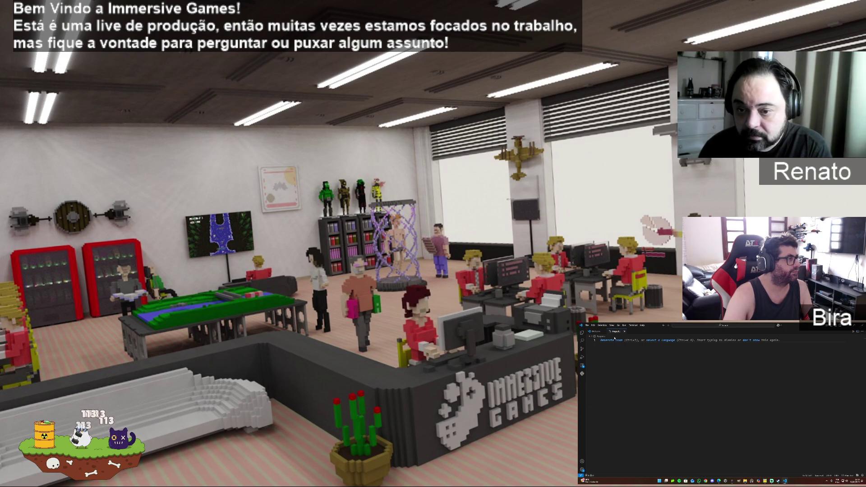
# Show the Explorer and start Open Folder, then cancel it
pyautogui.click(582, 333)
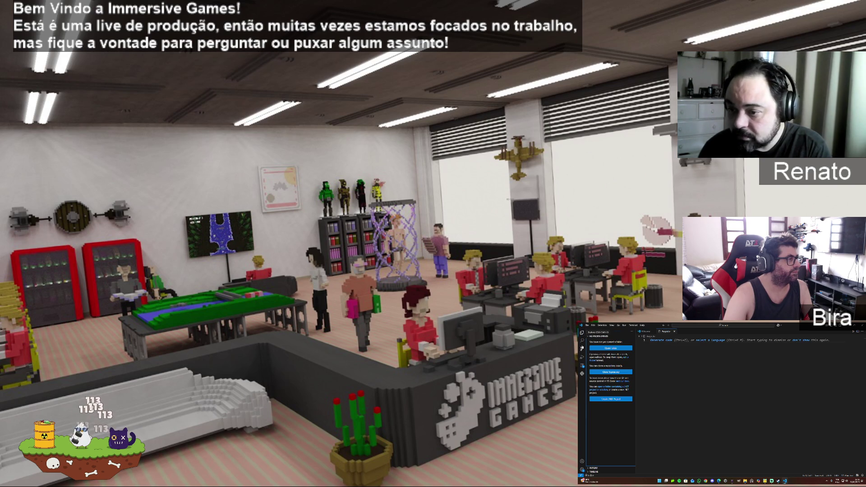
pyautogui.click(614, 349)
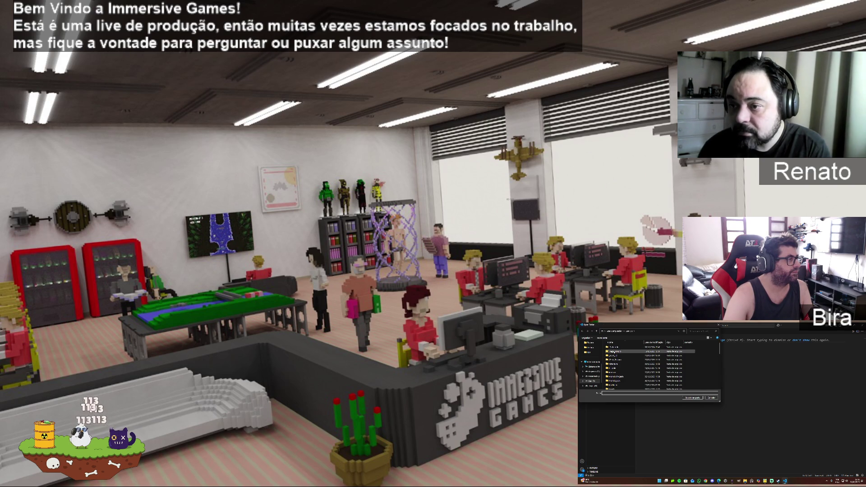
pyautogui.scroll(-2, 626, 376)
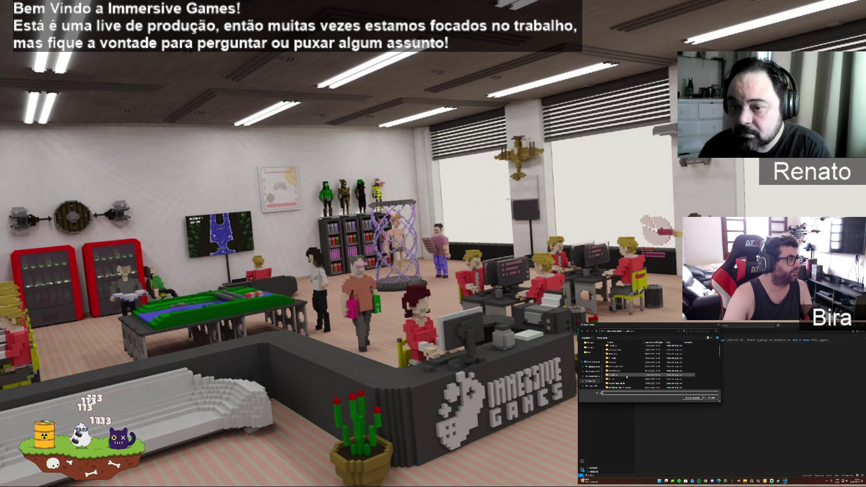
pyautogui.scroll(-5, 627, 377)
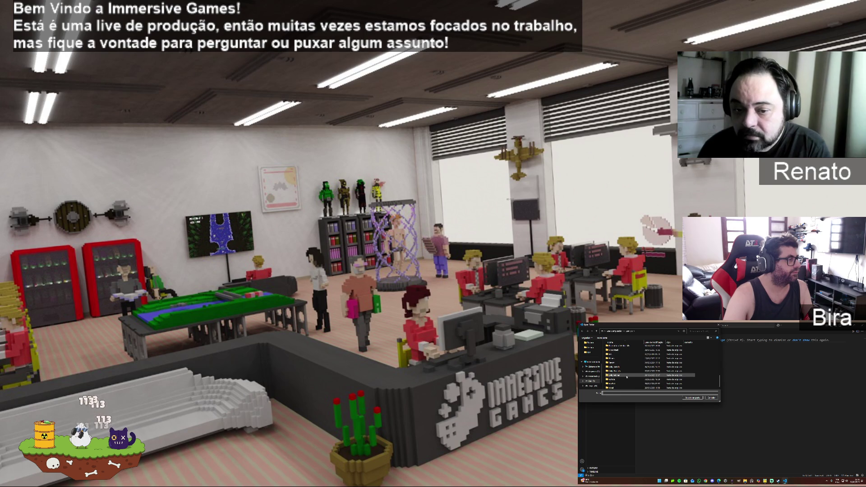
pyautogui.scroll(-5, 627, 376)
pyautogui.scroll(-5, 627, 377)
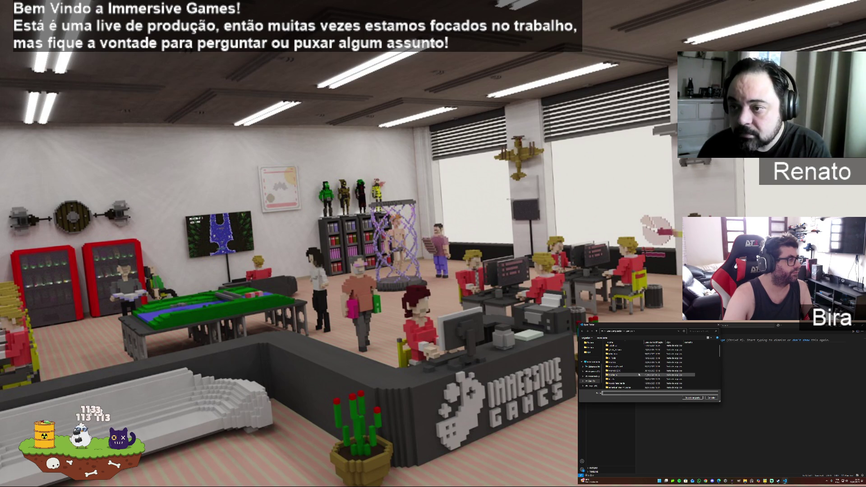
pyautogui.press('Escape')
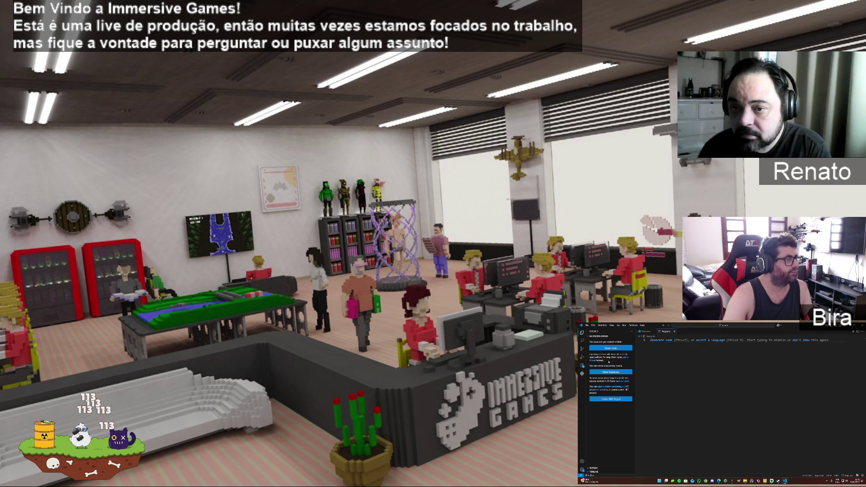
# Retry Open Folder, create a new folder named 'Plugins', then cancel the dialog
pyautogui.click(582, 349)
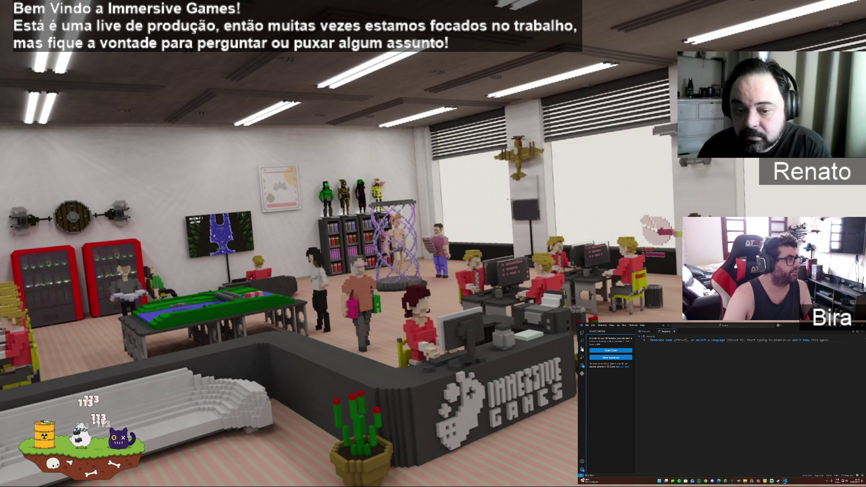
pyautogui.click(618, 351)
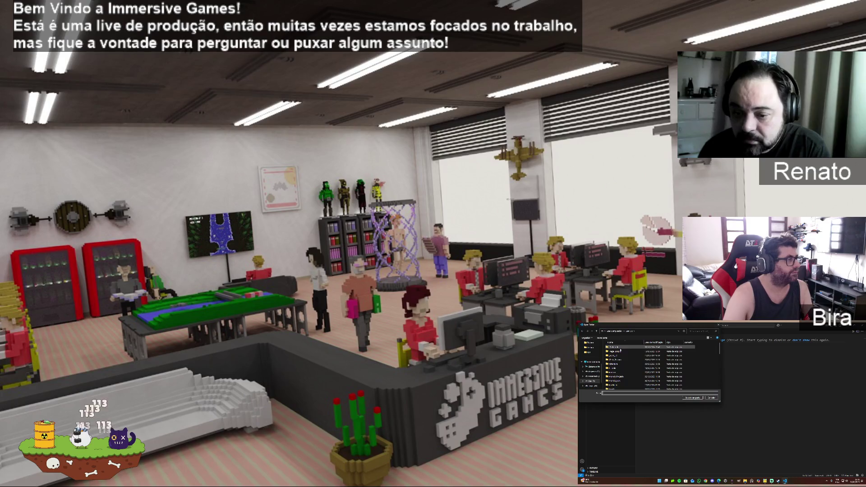
pyautogui.click(602, 337)
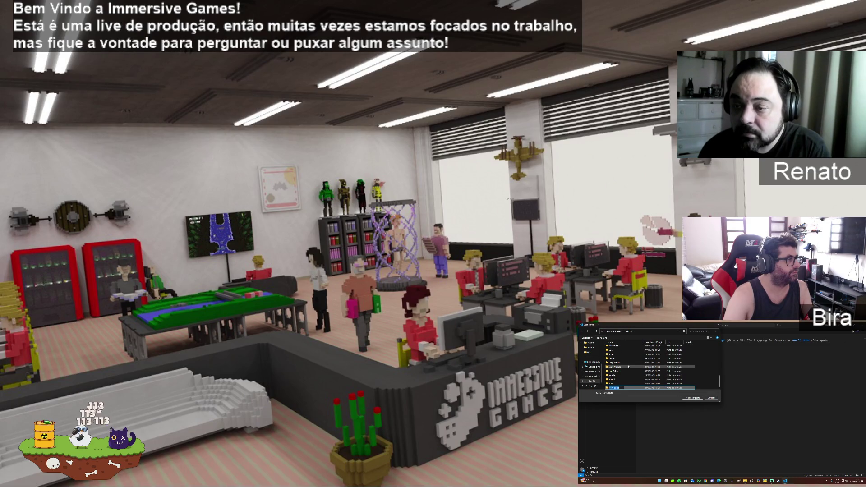
pyautogui.write('Plugins')
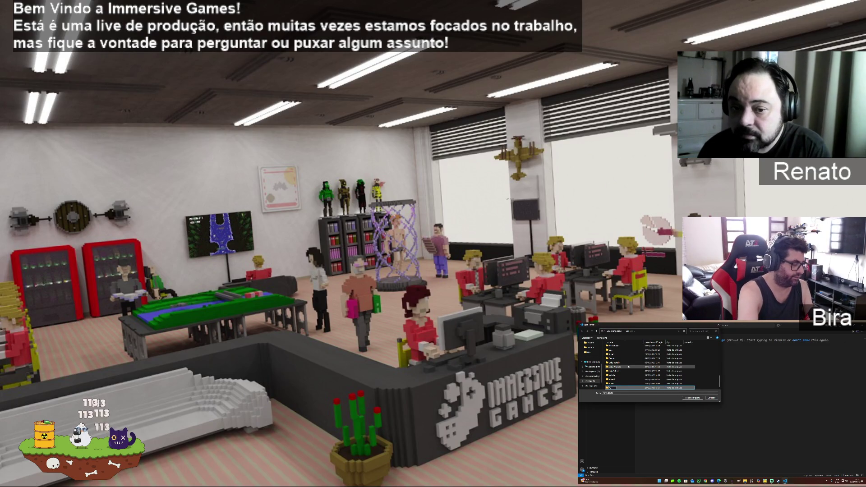
pyautogui.click(693, 397)
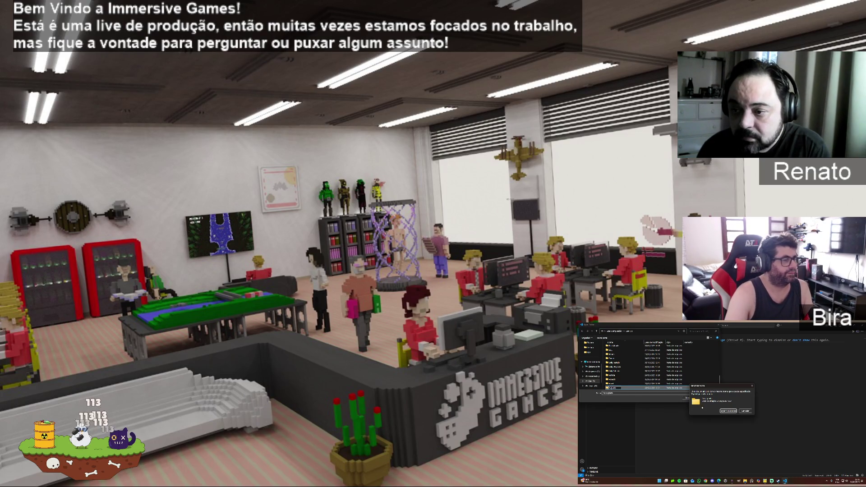
pyautogui.click(746, 411)
pyautogui.scroll(5, 638, 366)
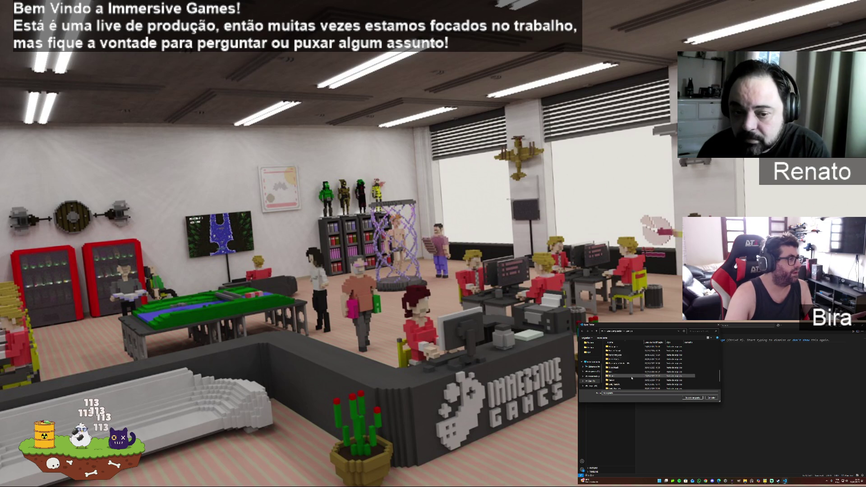
pyautogui.scroll(-3, 631, 377)
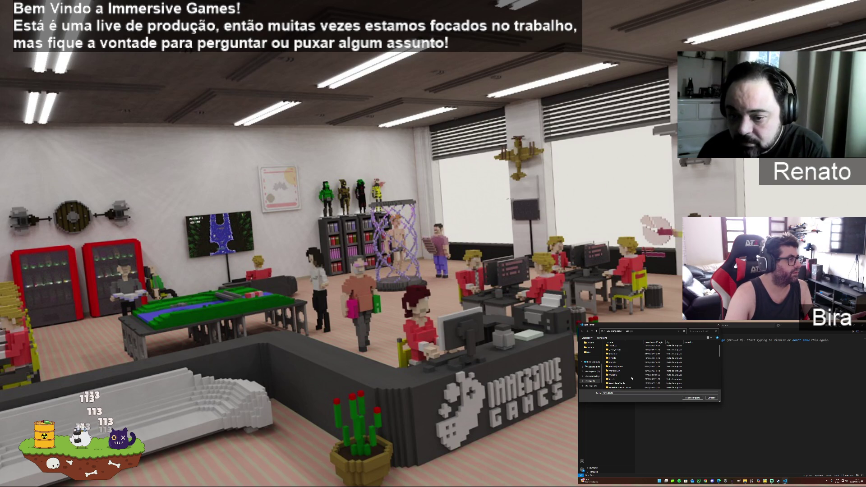
pyautogui.scroll(-1, 632, 378)
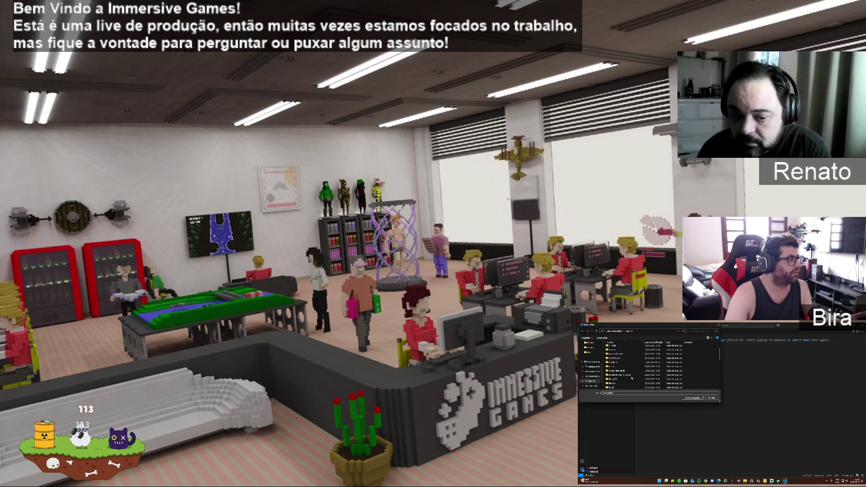
pyautogui.scroll(-3, 631, 378)
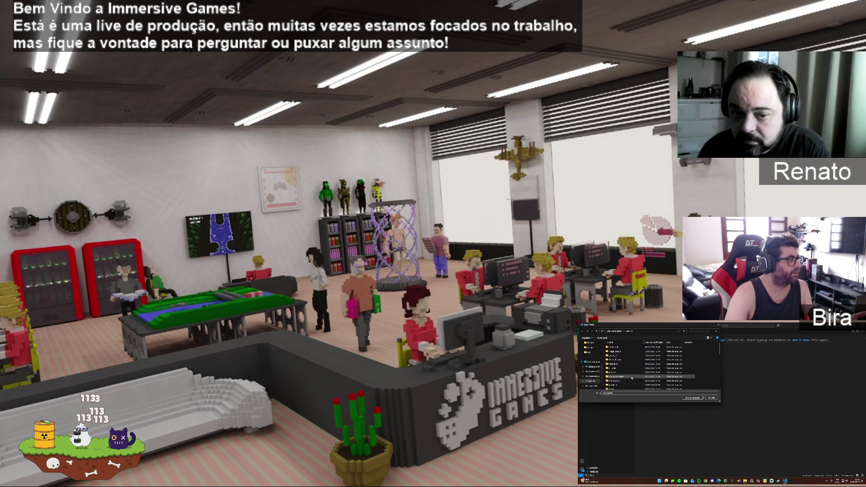
pyautogui.scroll(-2, 631, 378)
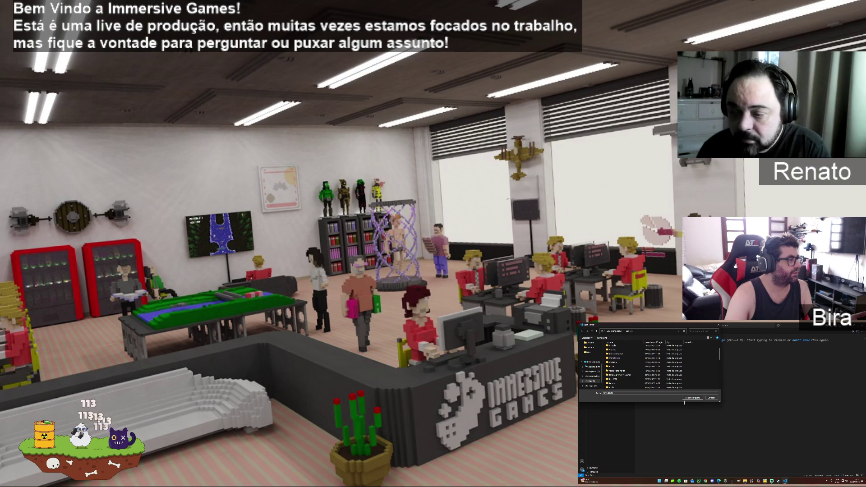
pyautogui.press('Escape')
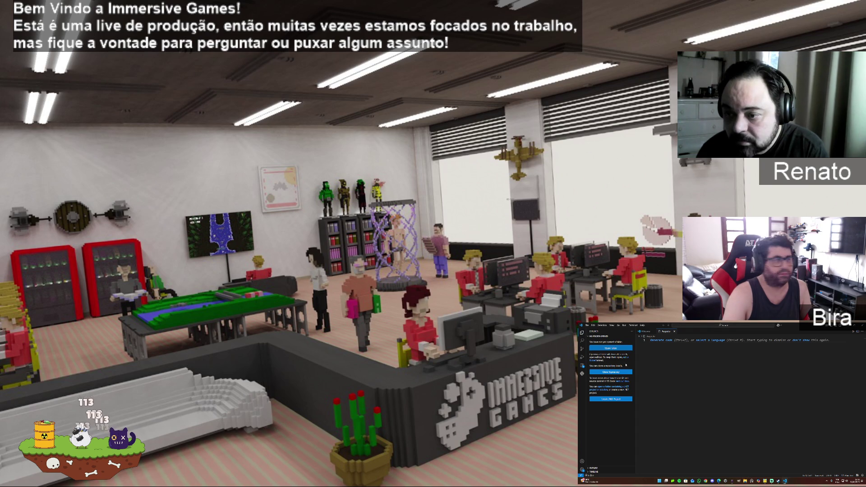
# Browse the drive in the Open Folder dialog and select the Augusto folder
pyautogui.click(602, 349)
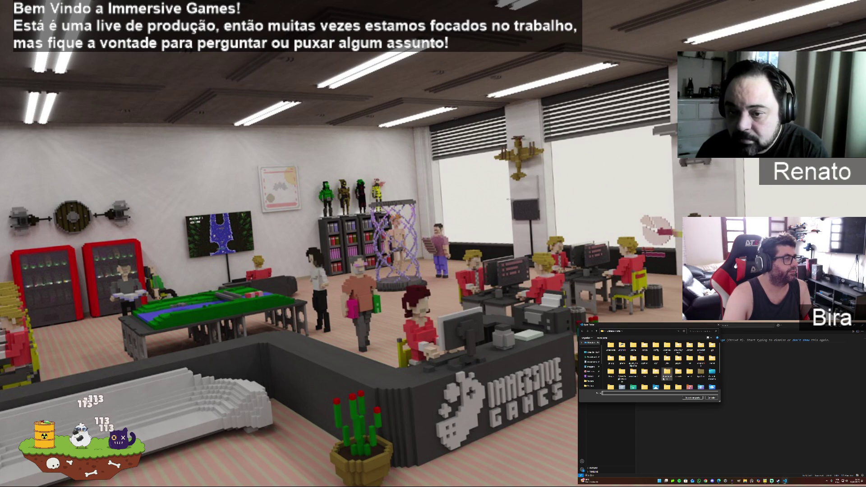
pyautogui.scroll(-2, 659, 372)
pyautogui.scroll(-2, 593, 371)
pyautogui.click(591, 371)
pyautogui.scroll(-2, 622, 367)
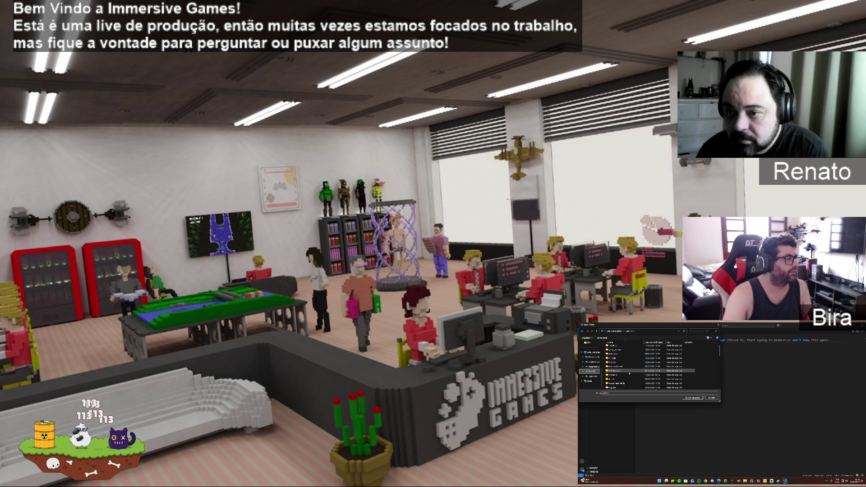
pyautogui.click(623, 374)
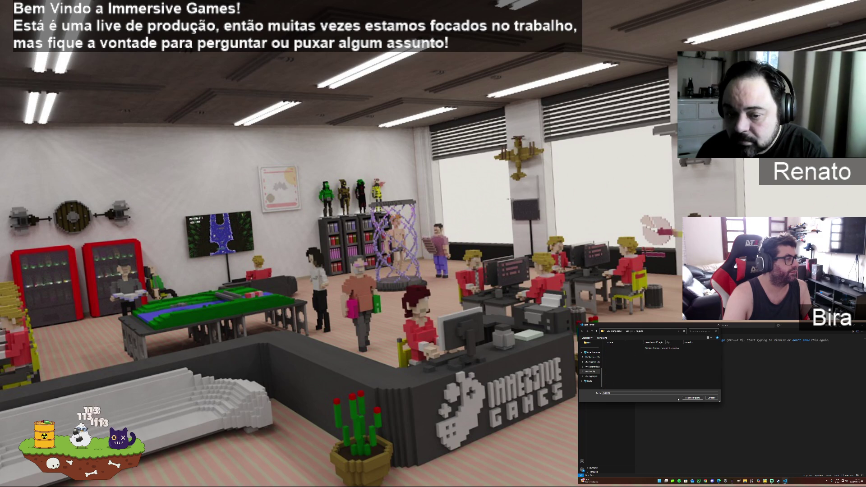
pyautogui.click(693, 398)
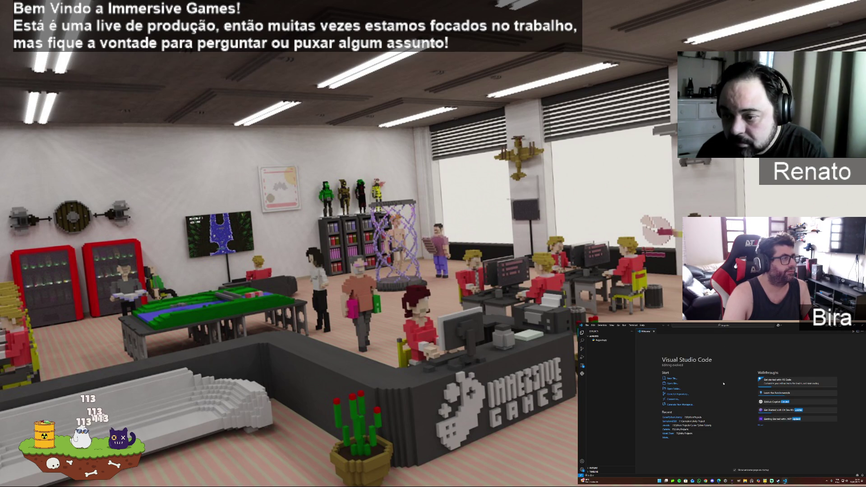
# Run Augusto.py (ModuleNotFoundError: pygame) and inspect the global Python environment's packages
pyautogui.click(601, 340)
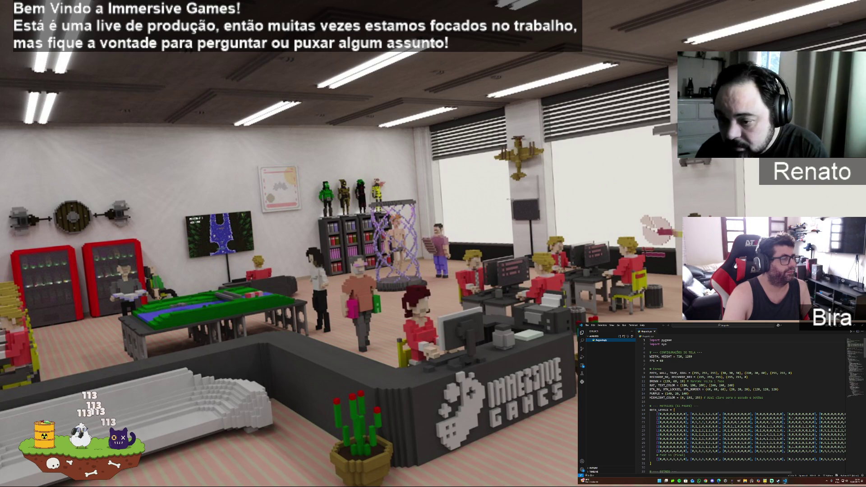
pyautogui.click(851, 332)
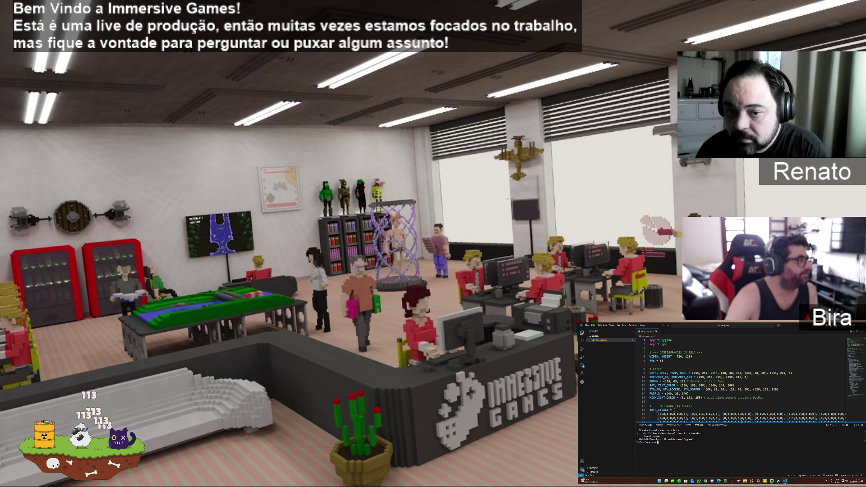
pyautogui.click(583, 382)
pyautogui.click(604, 344)
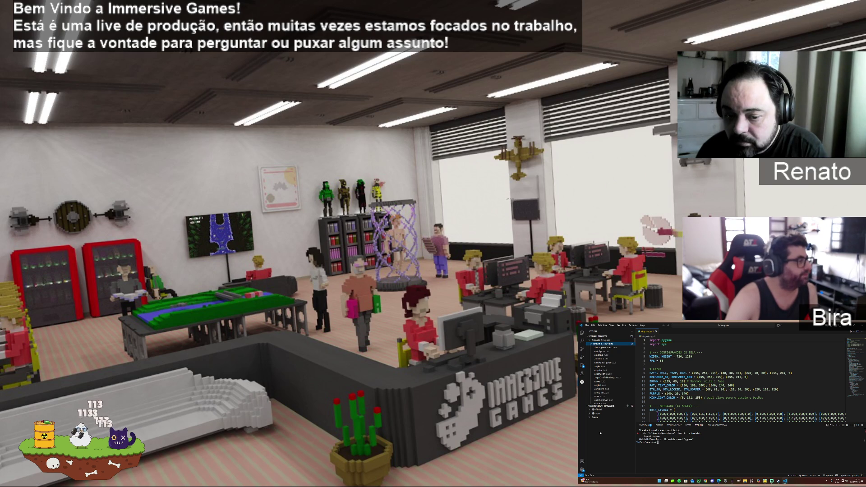
# Create a .venv with Python 3.11.5 under the venv manager and expand its packages
pyautogui.click(602, 413)
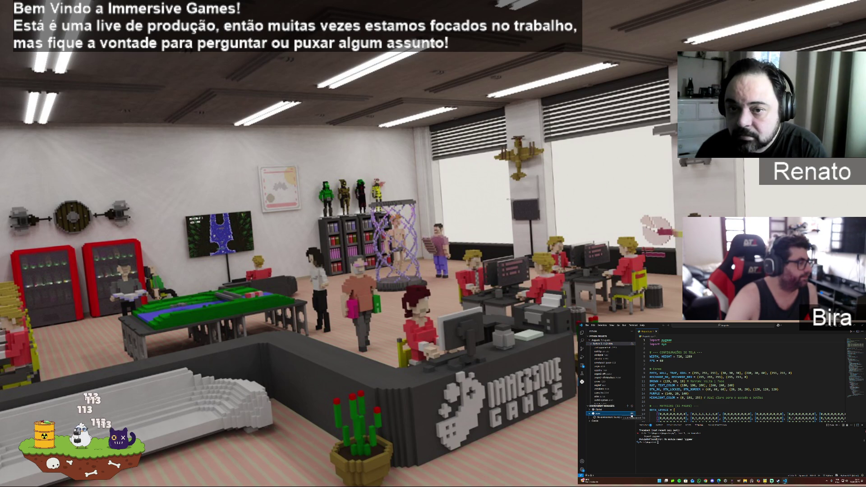
pyautogui.click(632, 413)
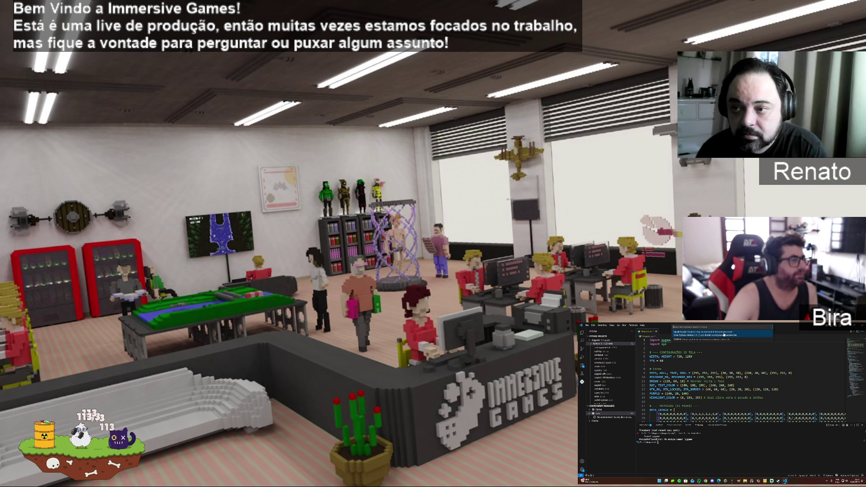
pyautogui.click(723, 334)
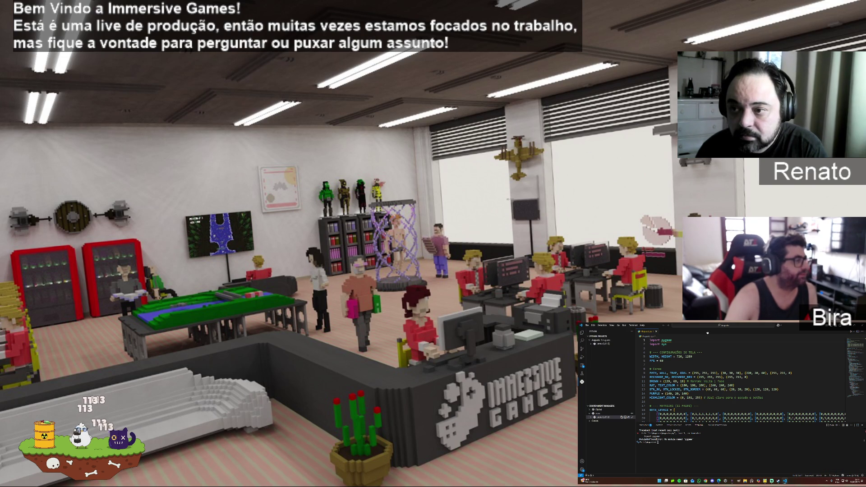
pyautogui.click(599, 345)
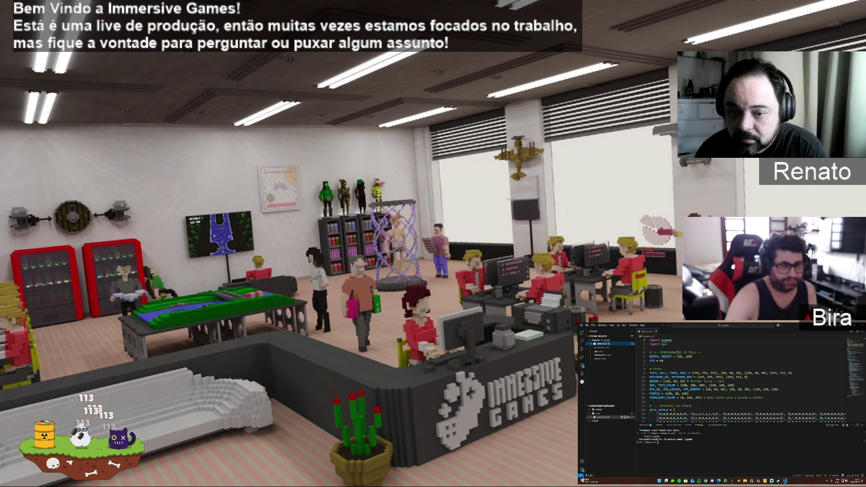
# Check the keyboard layout options, then open the Python interpreter chooser from the language mode
pyautogui.click(836, 479)
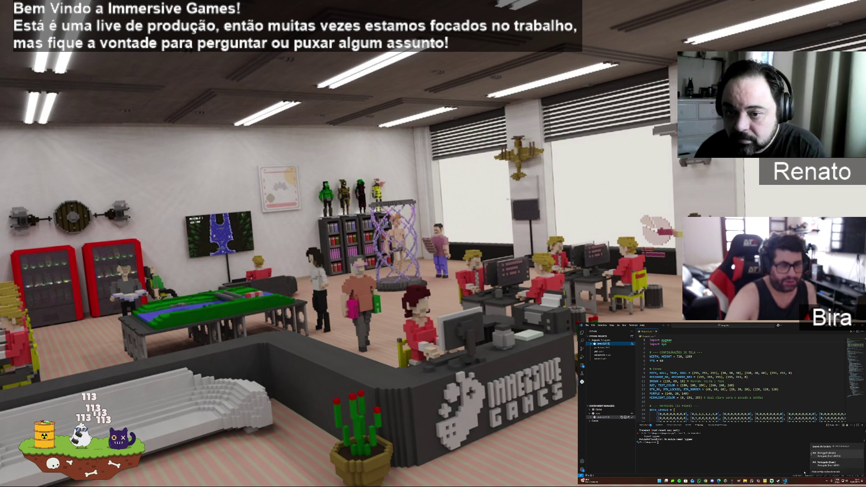
pyautogui.click(830, 466)
pyautogui.click(833, 476)
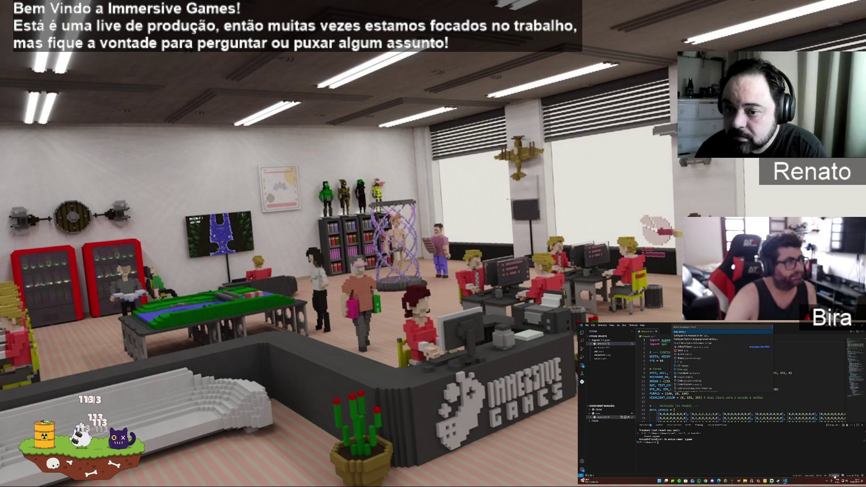
pyautogui.click(850, 476)
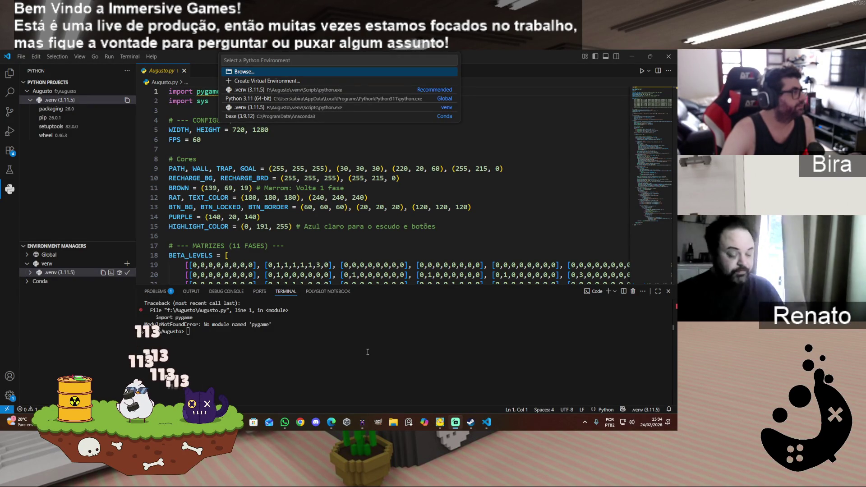
# Open the activate script from .venv/Scripts in the Explorer
pyautogui.click(30, 101)
pyautogui.click(29, 101)
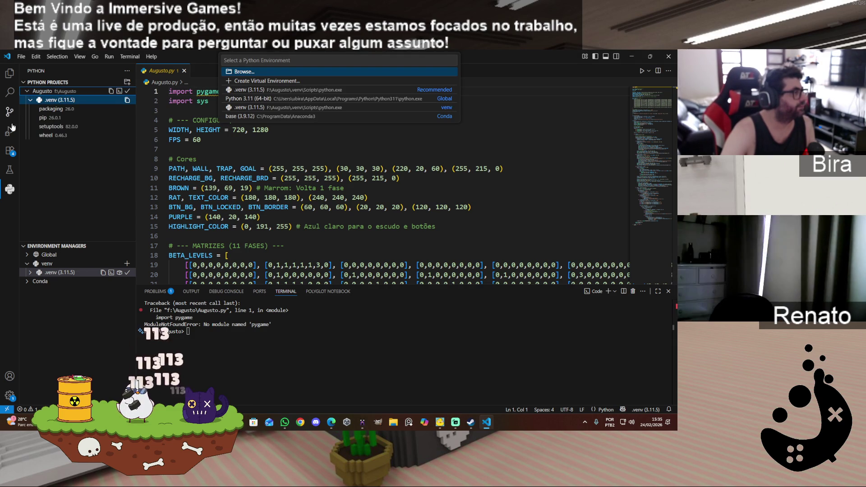
pyautogui.click(9, 73)
pyautogui.click(29, 91)
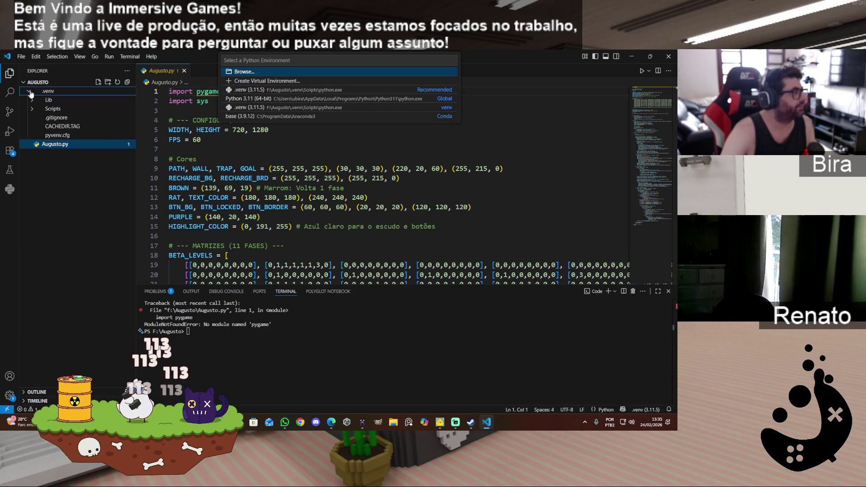
pyautogui.click(50, 108)
pyautogui.click(58, 118)
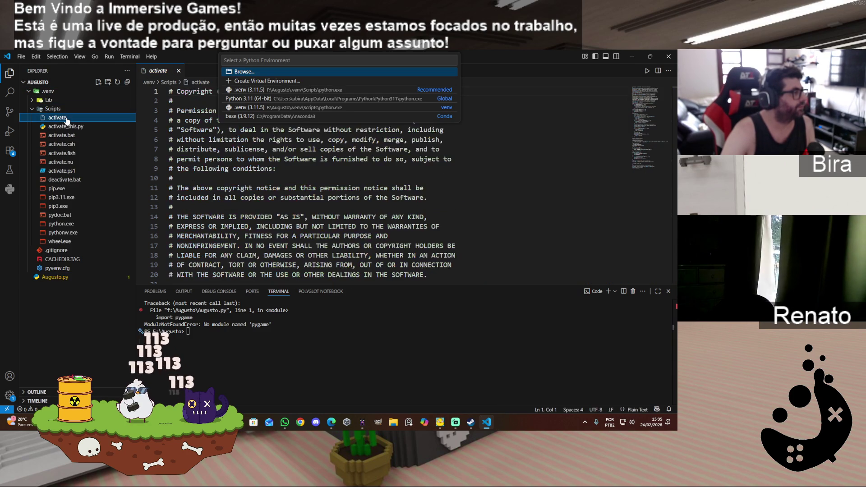
# Run the activate script and type 'ac' in the terminal, getting a 'bash' not recognized error
pyautogui.click(647, 72)
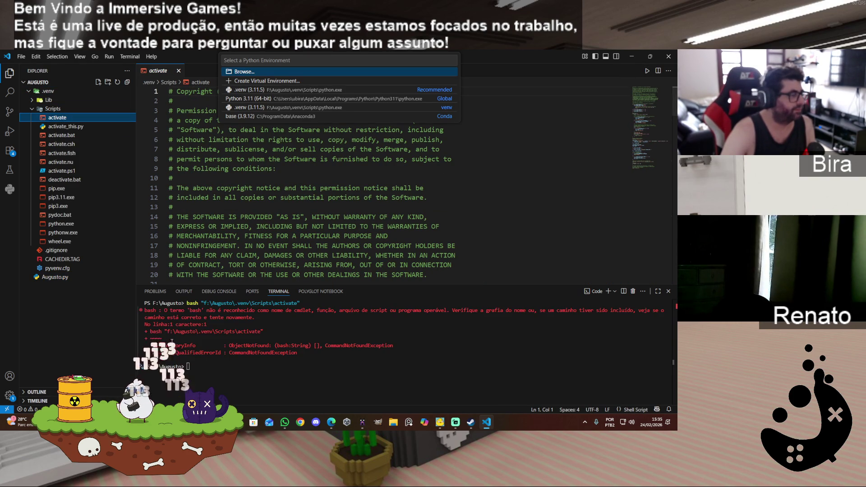
pyautogui.click(225, 367)
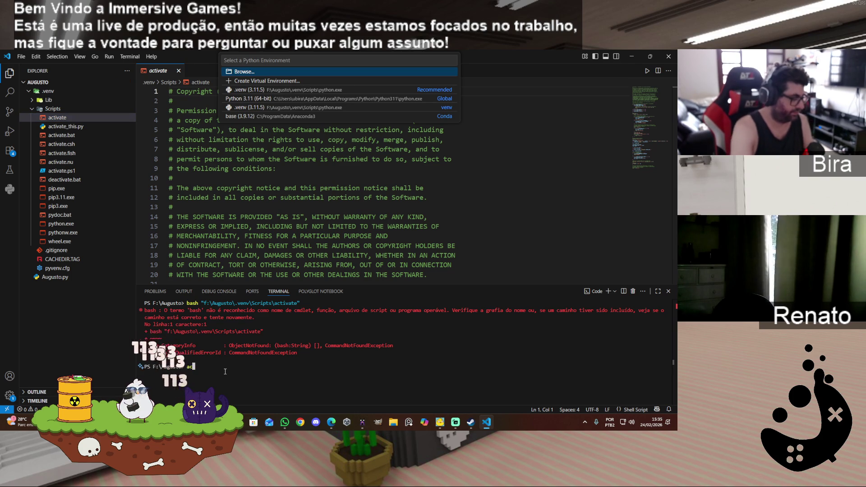
pyautogui.write('ac')
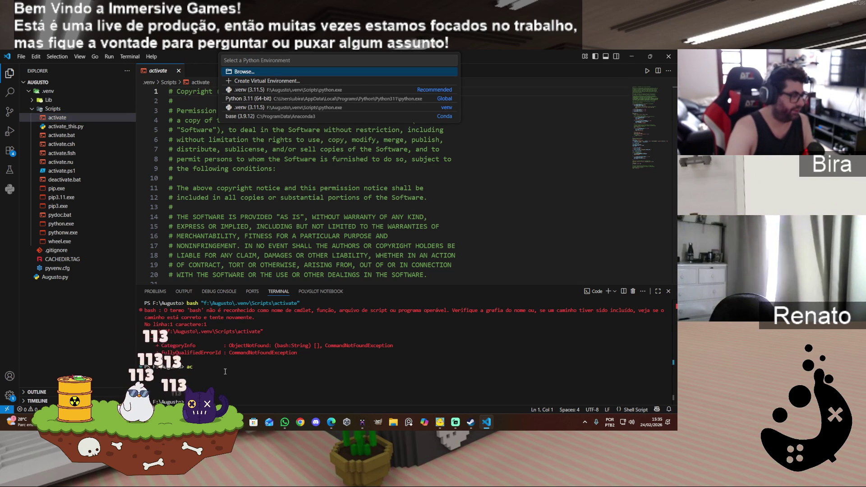
pyautogui.press('Return')
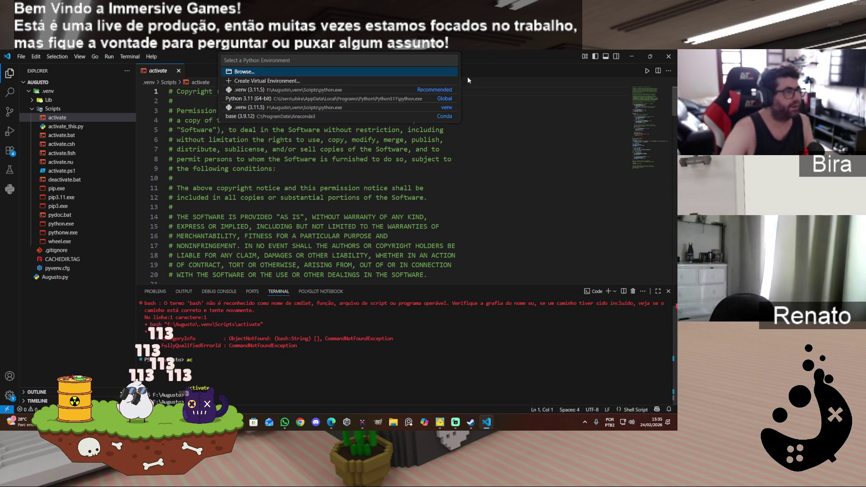
pyautogui.click(446, 150)
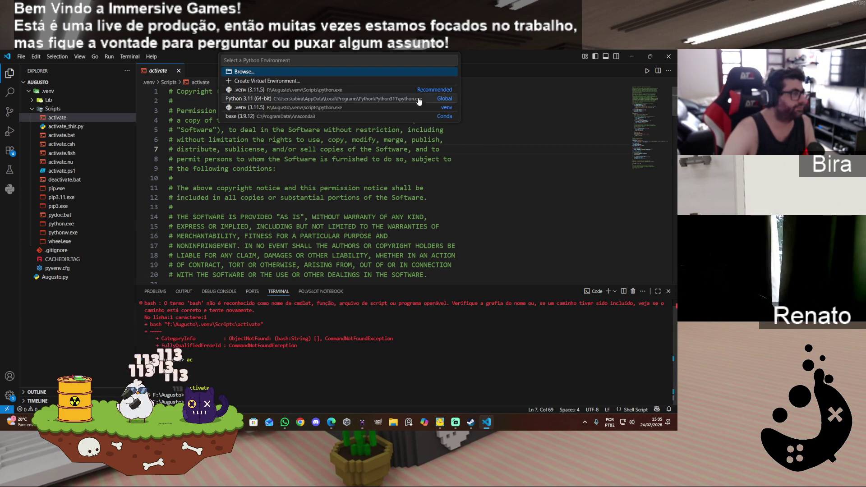
pyautogui.click(544, 133)
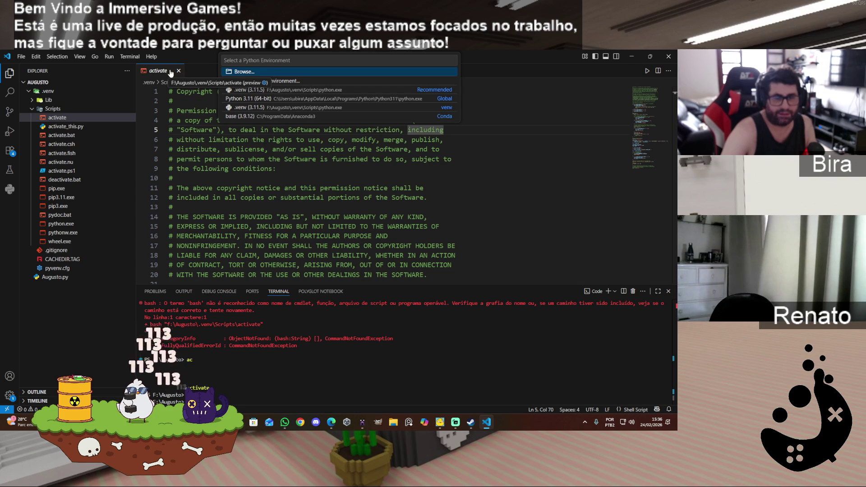
pyautogui.click(9, 189)
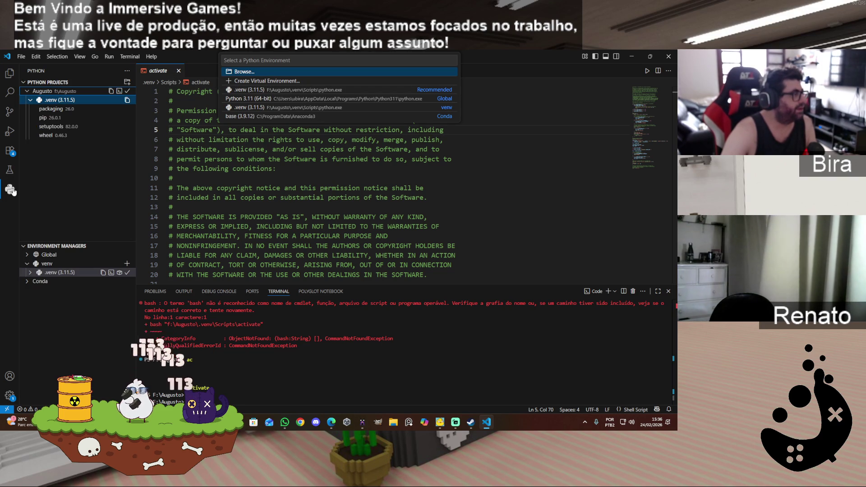
# Search the Extensions view with 'extension', 'at' and 'runner'
pyautogui.click(9, 170)
pyautogui.click(9, 150)
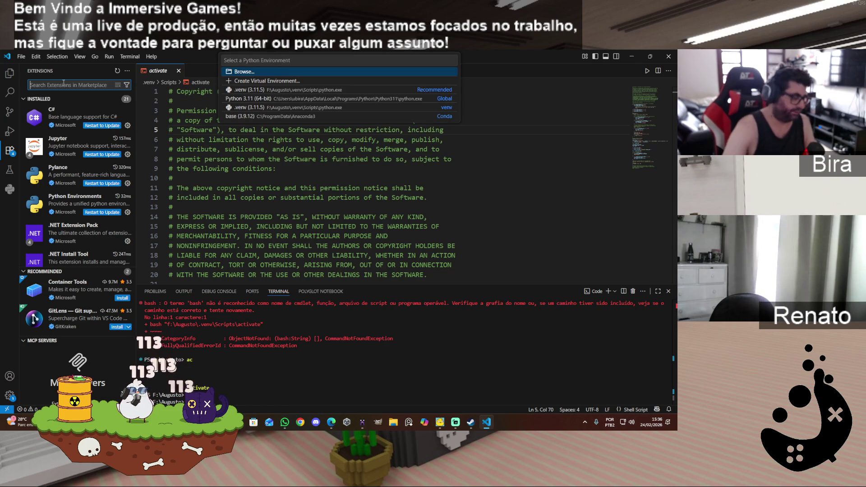
pyautogui.write('extension')
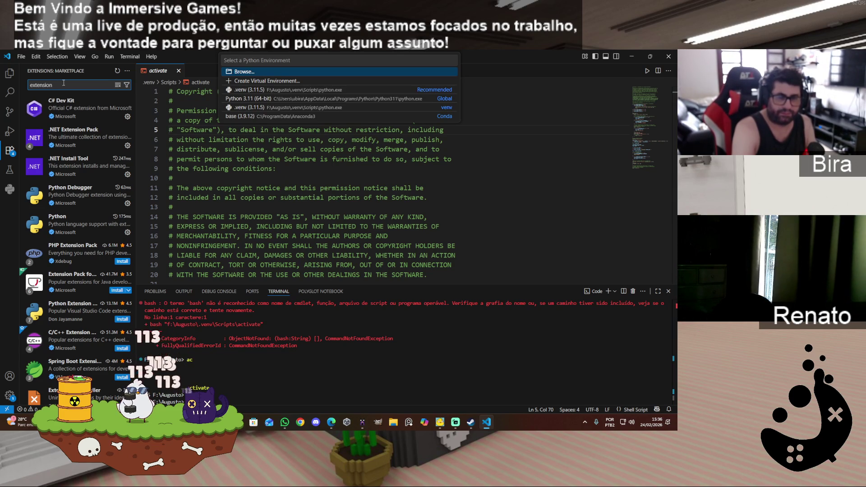
pyautogui.write(' batch')
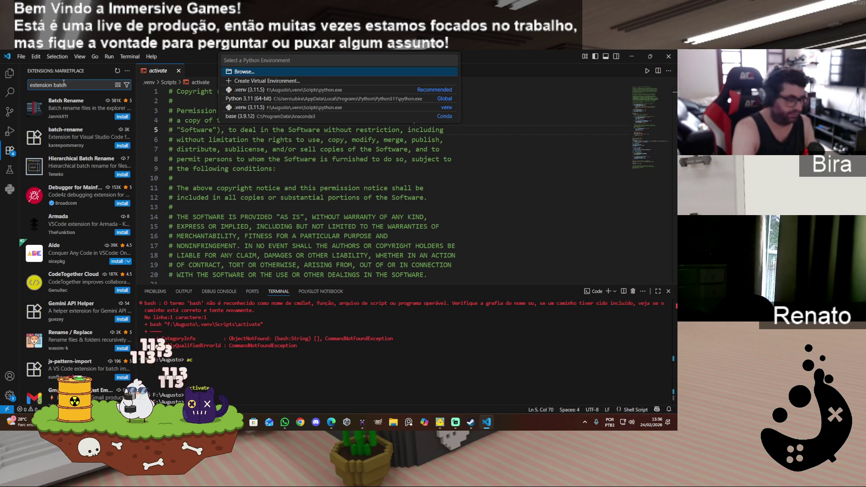
pyautogui.write(' runner')
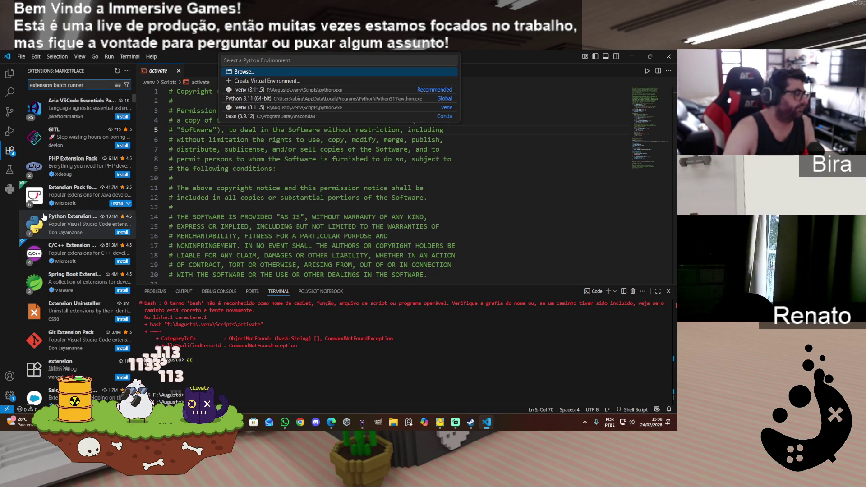
pyautogui.scroll(-5, 44, 217)
pyautogui.scroll(5, 74, 203)
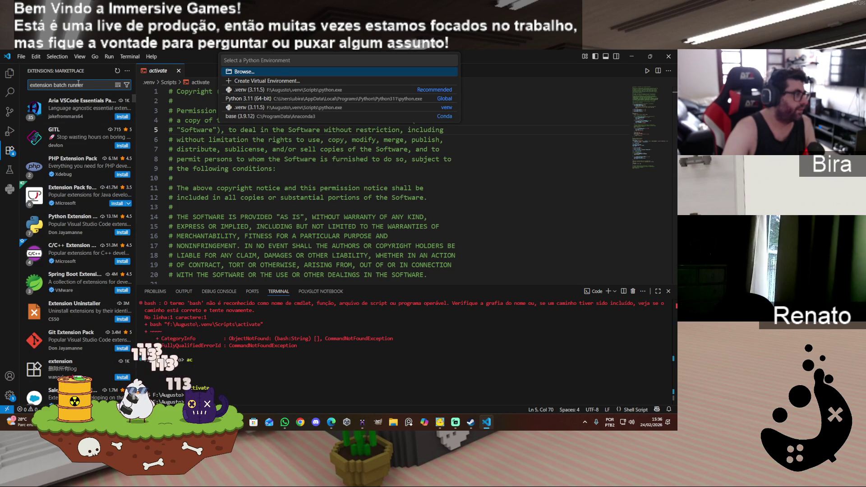
# Replace the extension search with 'pygame', then select and copy the terminal error output
pyautogui.hotkey('ctrl', 'a')
pyautogui.write('p')
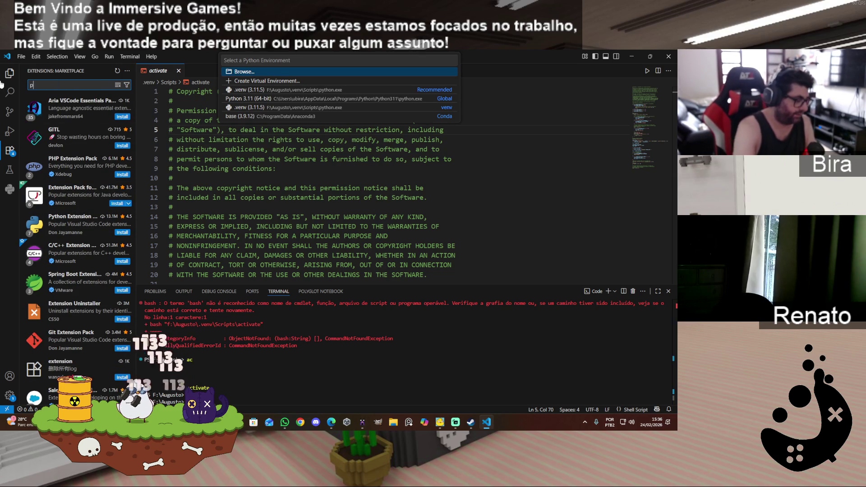
pyautogui.write('ygame')
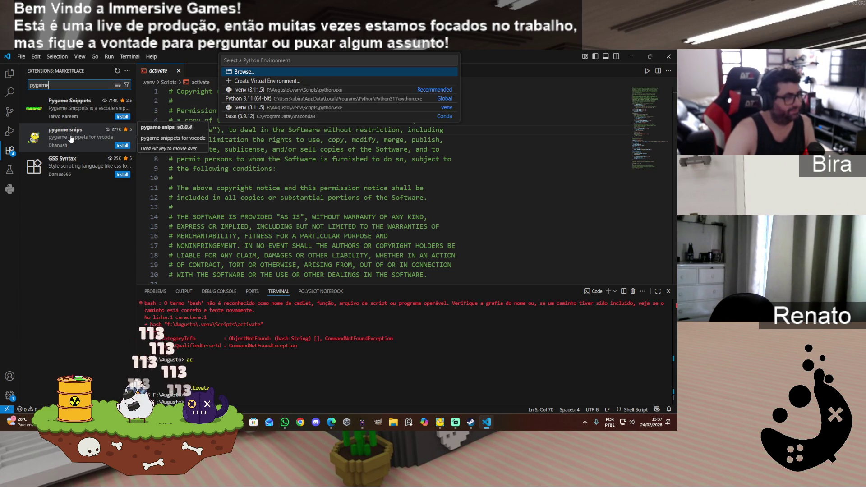
pyautogui.moveTo(201, 359)
pyautogui.mouseDown()
pyautogui.moveTo(148, 325)
pyautogui.moveTo(131, 299)
pyautogui.mouseUp()
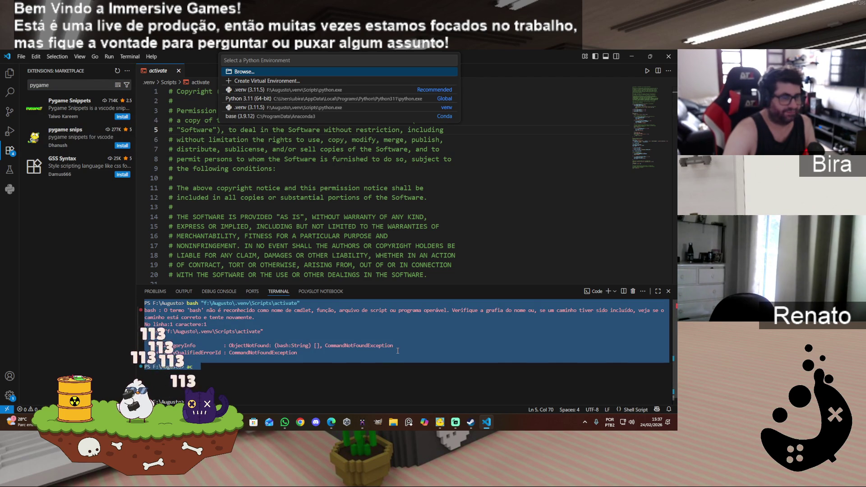
pyautogui.scroll(-1, 392, 355)
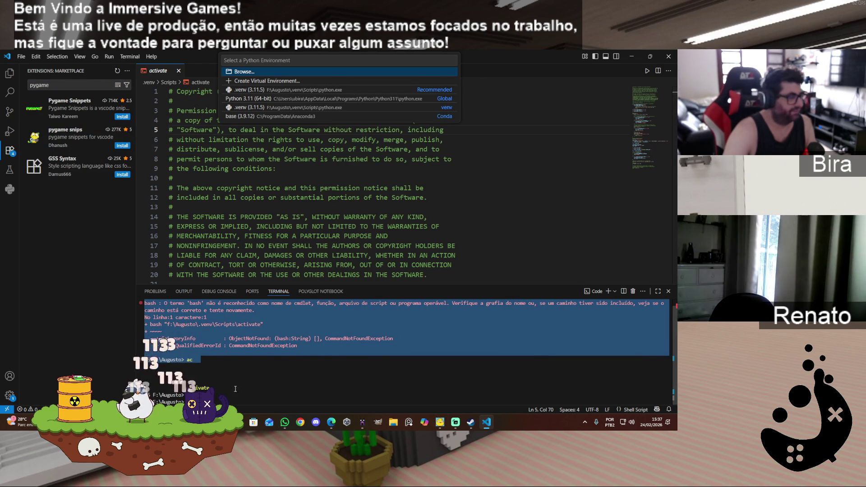
pyautogui.rightClick(398, 350)
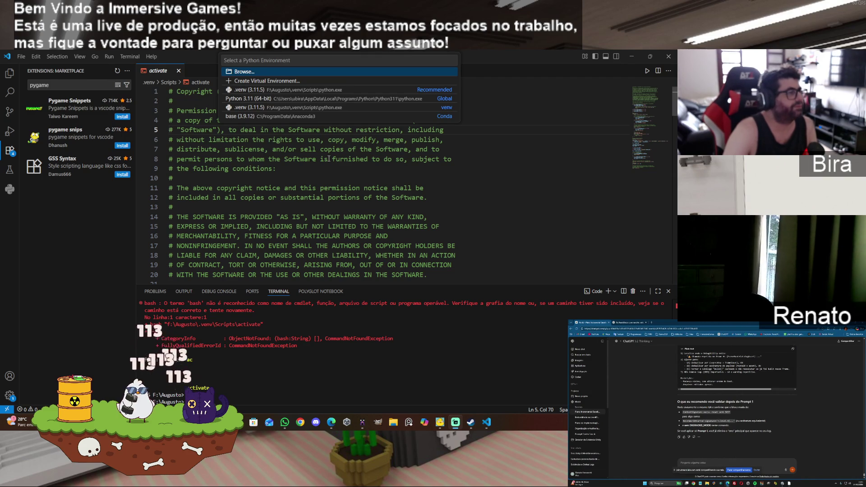
# Compare the Pygame Snippets and pygame snips extension detail pages
pyautogui.click(71, 112)
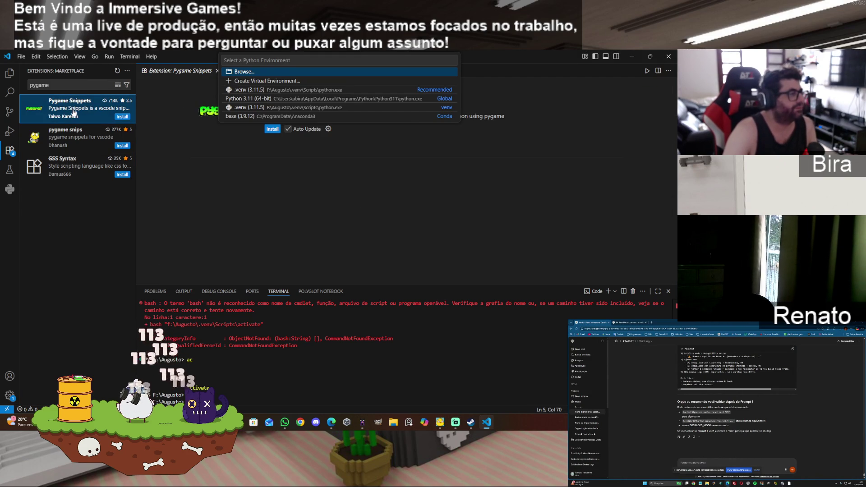
pyautogui.press('Escape')
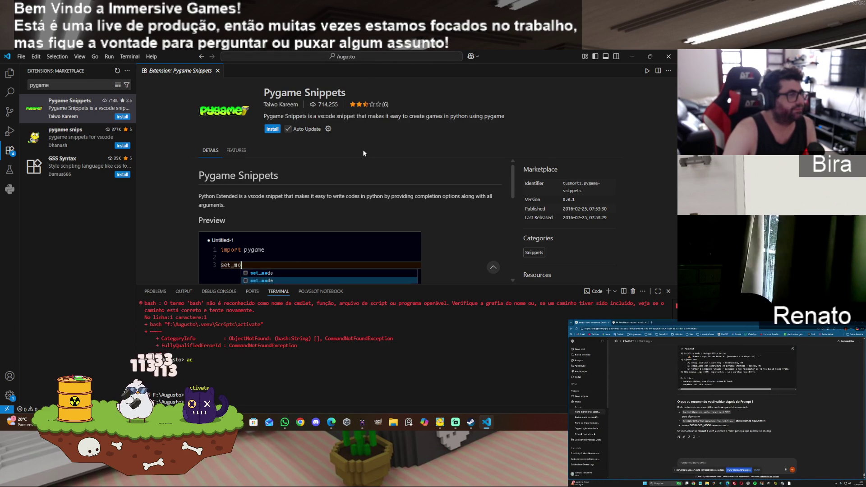
pyautogui.click(78, 136)
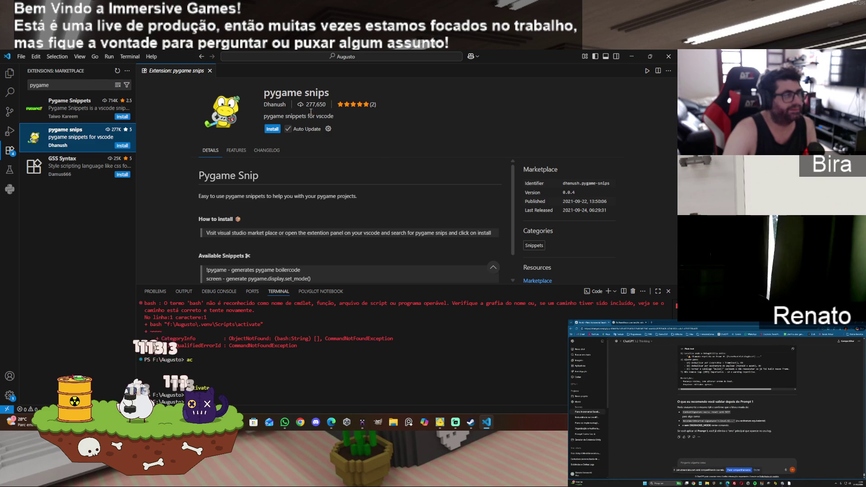
pyautogui.click(73, 114)
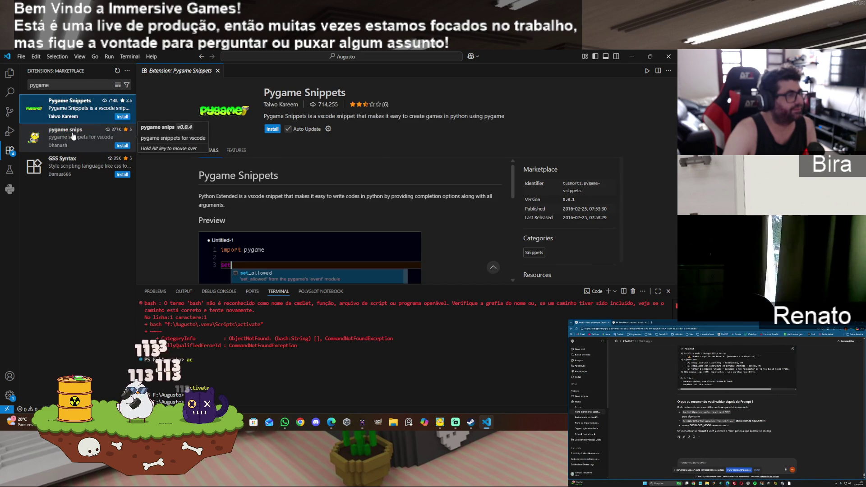
pyautogui.click(73, 135)
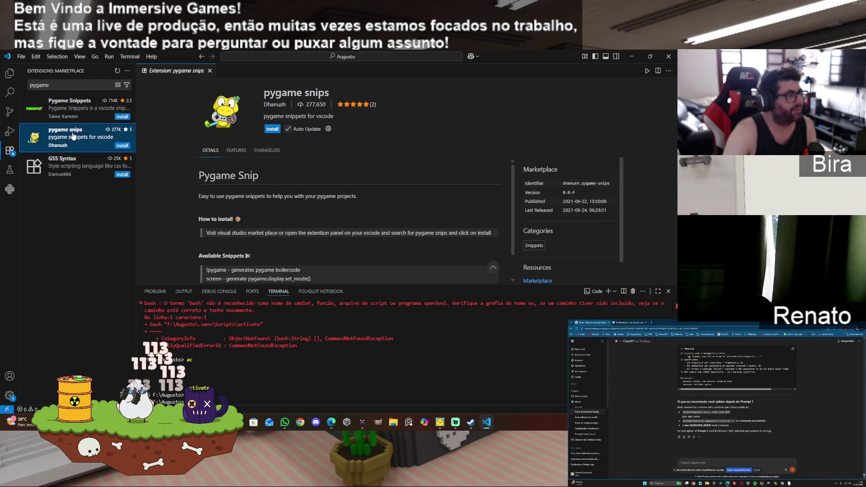
# Open and dismiss the pygame snips gear Manage menu twice
pyautogui.click(328, 129)
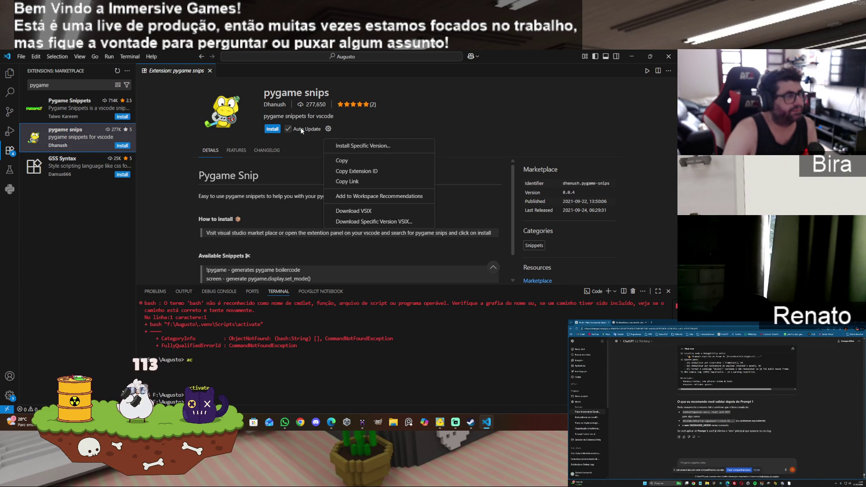
pyautogui.click(273, 135)
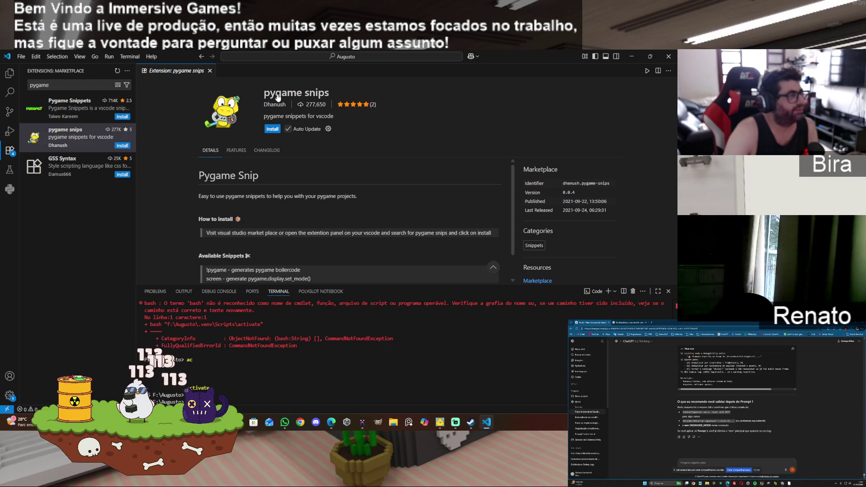
pyautogui.click(329, 129)
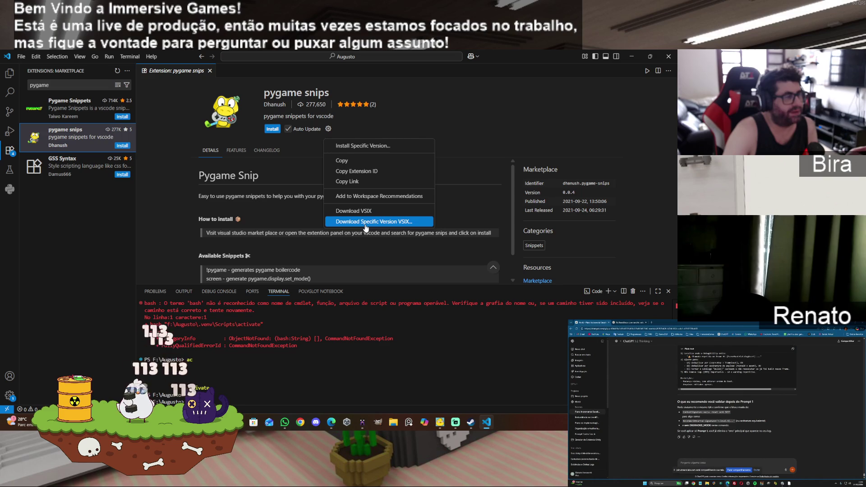
pyautogui.click(272, 144)
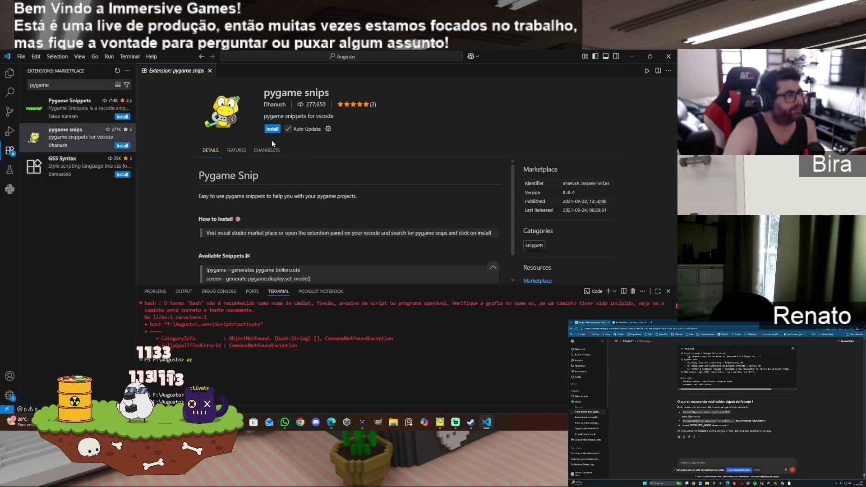
# Reselect pygame snips and start installing it
pyautogui.click(68, 107)
pyautogui.click(67, 138)
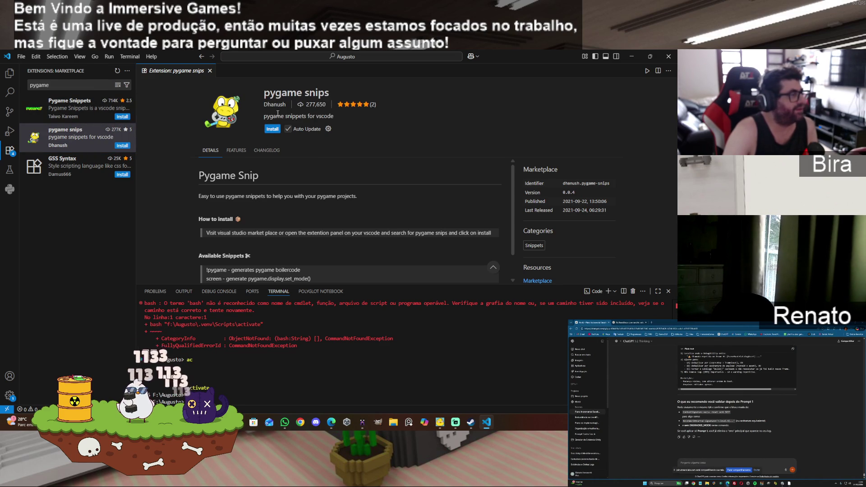
pyautogui.scroll(-1, 381, 243)
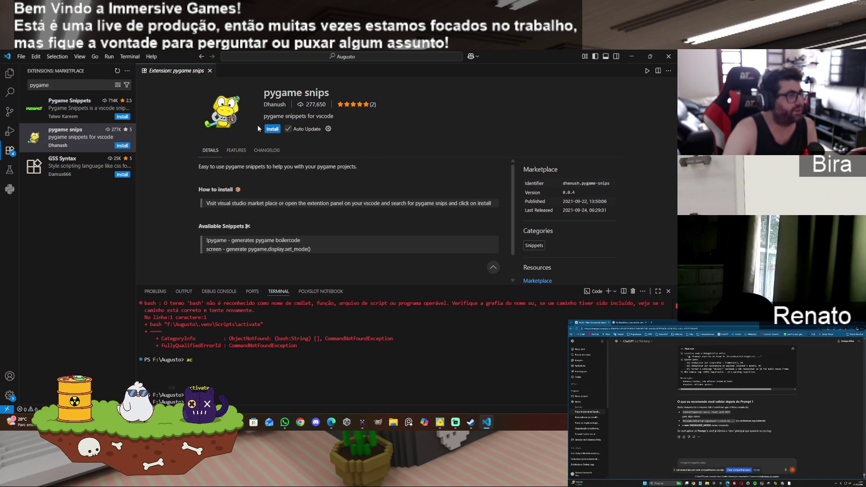
pyautogui.click(273, 129)
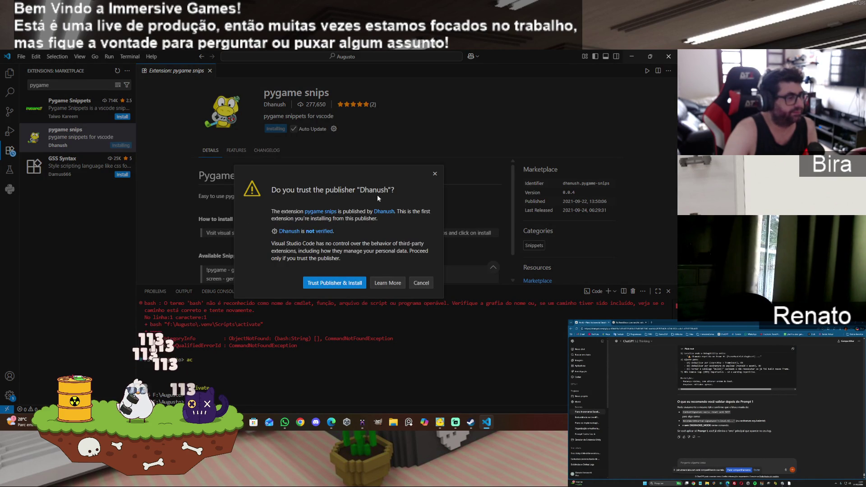
# Trust the publisher to finish installing pygame snips, then view Pygame Snippets
pyautogui.click(341, 282)
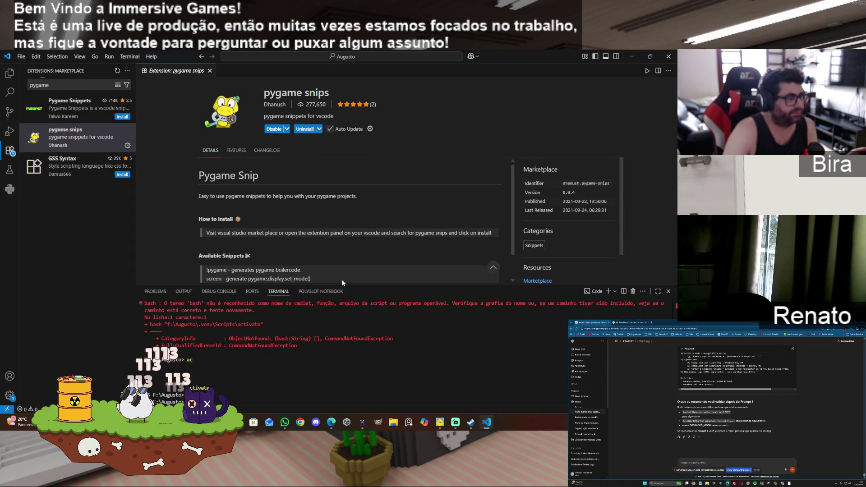
pyautogui.scroll(-1, 428, 208)
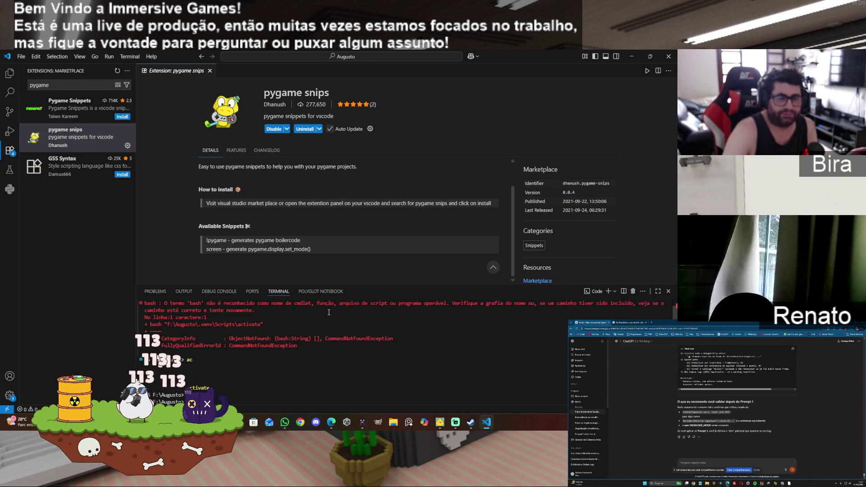
pyautogui.scroll(1, 397, 199)
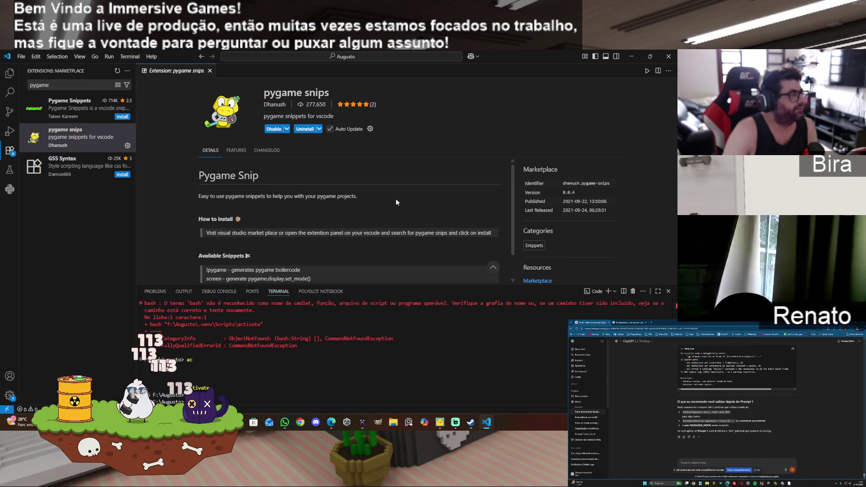
pyautogui.click(75, 107)
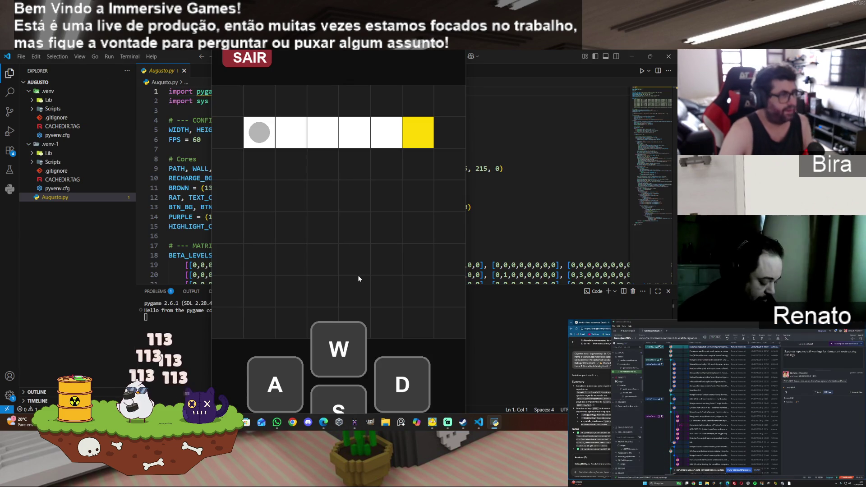
# Move the circle right onto the yellow goal to finish the current level
pyautogui.click(411, 385)
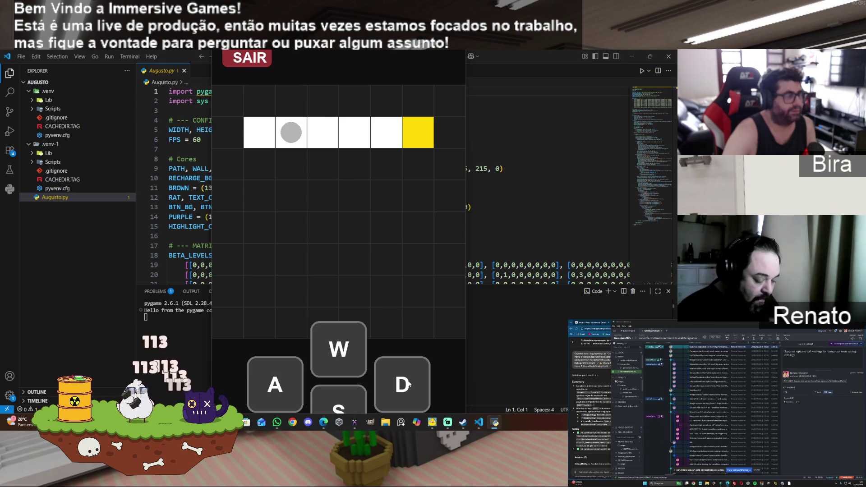
pyautogui.click(408, 382)
pyautogui.click(408, 382)
pyautogui.click(408, 383)
pyautogui.click(408, 382)
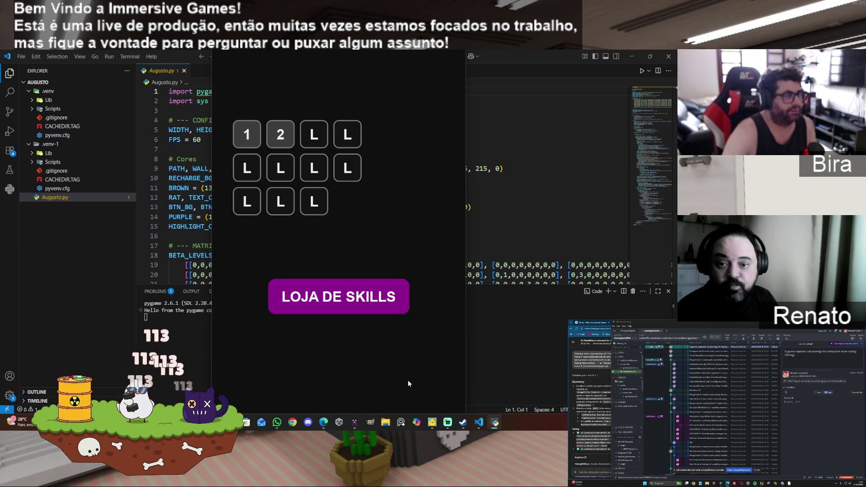
# Clear level 2 by moving the circle down the column onto the goal
pyautogui.click(283, 141)
pyautogui.click(347, 405)
pyautogui.click(348, 406)
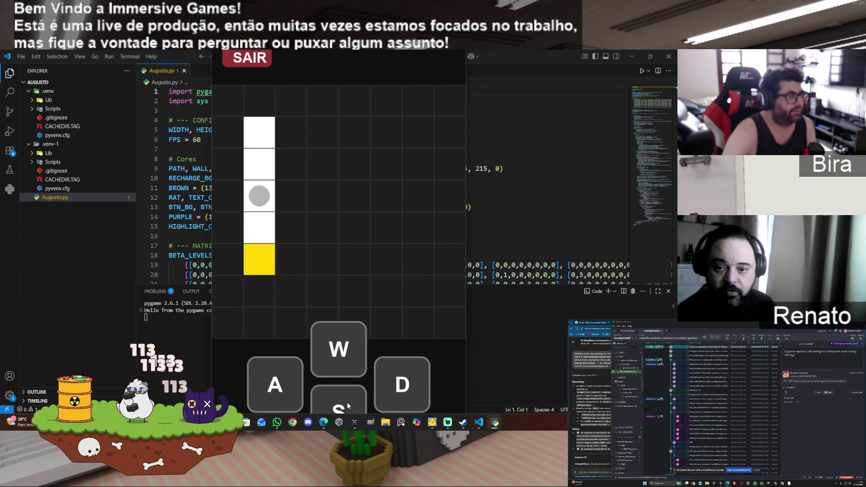
pyautogui.click(347, 405)
pyautogui.click(347, 402)
# Visit the skill shop, then clear level 3 by sliding right and down
pyautogui.click(347, 290)
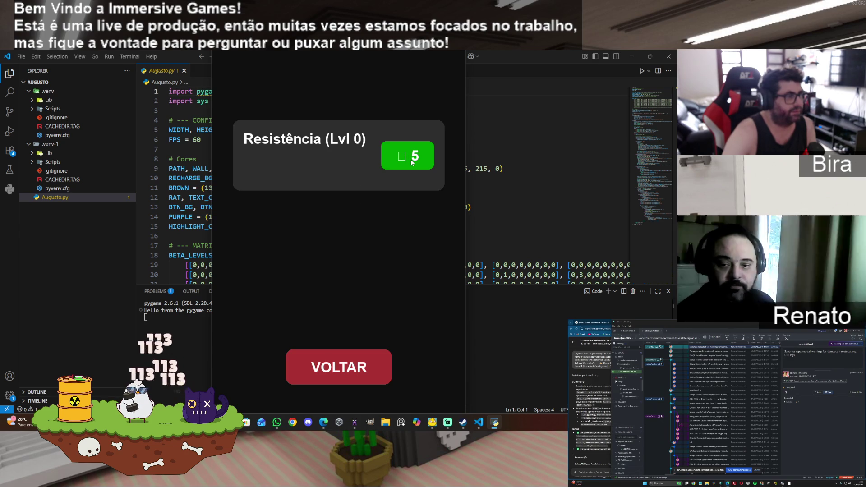
pyautogui.click(344, 369)
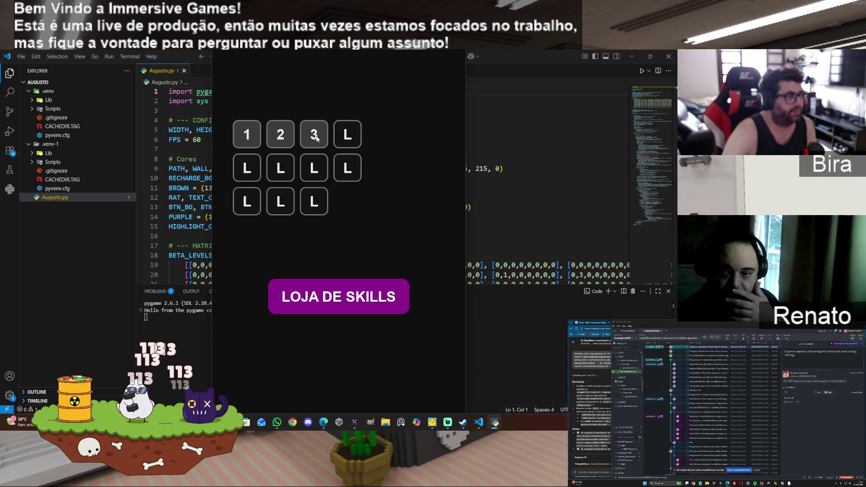
pyautogui.click(316, 138)
pyautogui.click(395, 384)
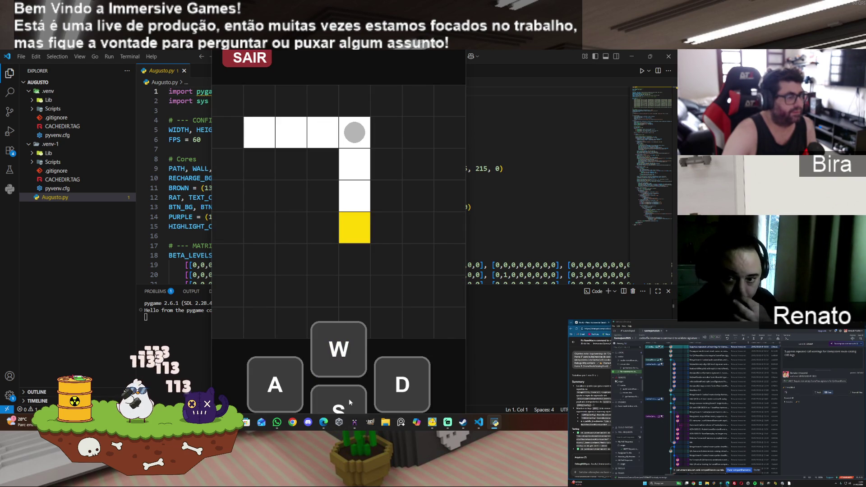
pyautogui.click(348, 398)
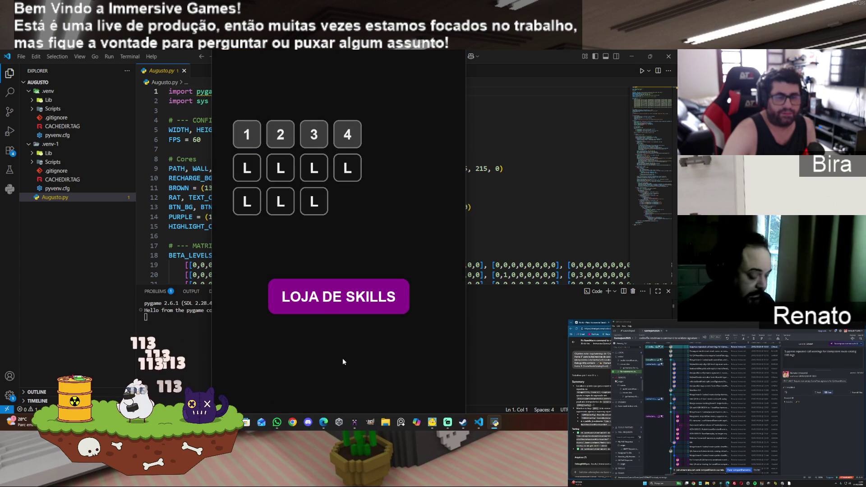
# Clear the diagonal-path level with alternating right and down moves, then start a maze level
pyautogui.click(277, 146)
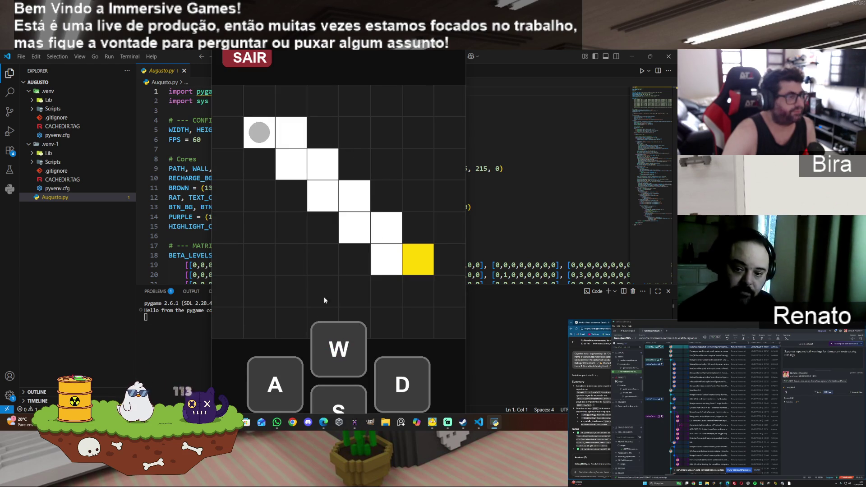
pyautogui.click(395, 386)
pyautogui.click(346, 408)
pyautogui.click(407, 387)
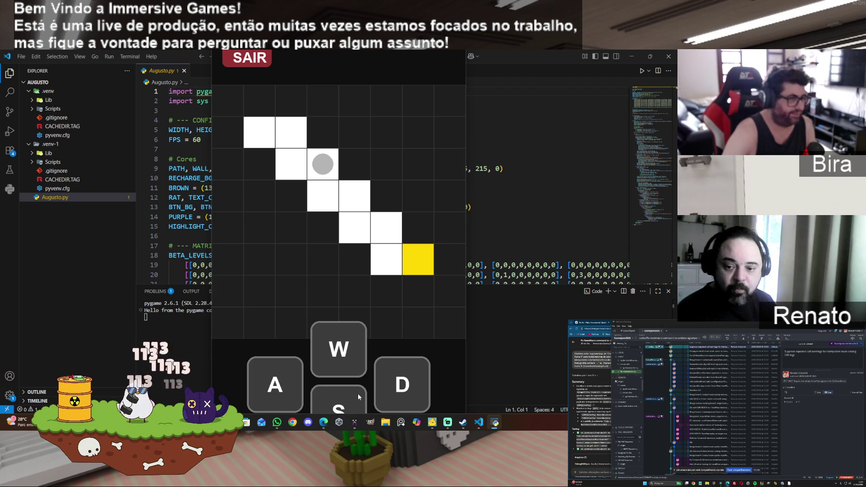
pyautogui.click(359, 393)
pyautogui.click(378, 388)
pyautogui.click(356, 397)
pyautogui.click(383, 388)
pyautogui.click(355, 394)
pyautogui.click(405, 387)
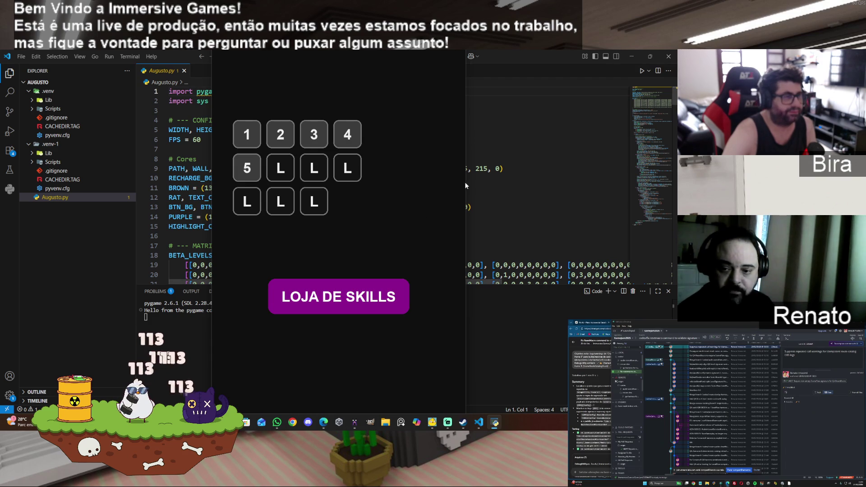
pyautogui.click(325, 204)
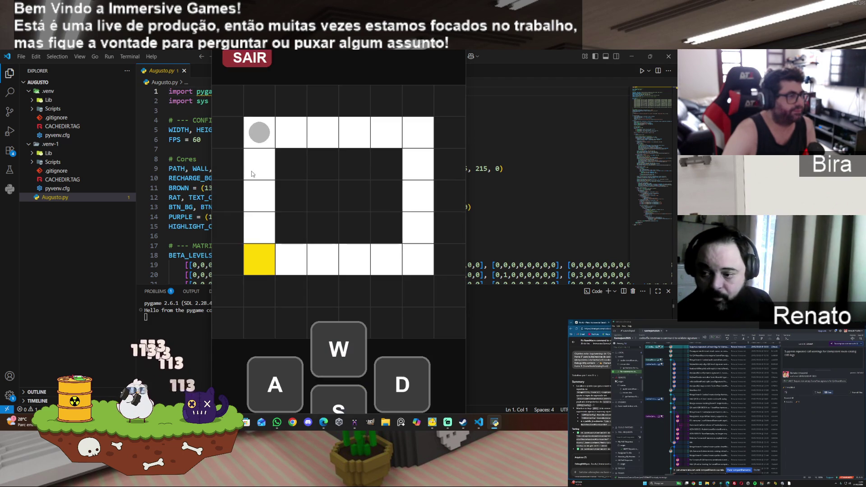
# Reach the maze goal, start the next level, and move down and right
pyautogui.click(339, 404)
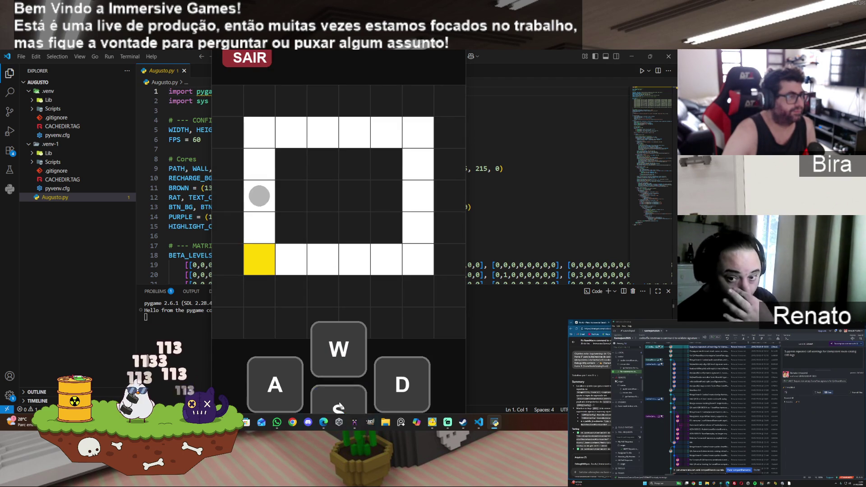
pyautogui.click(314, 200)
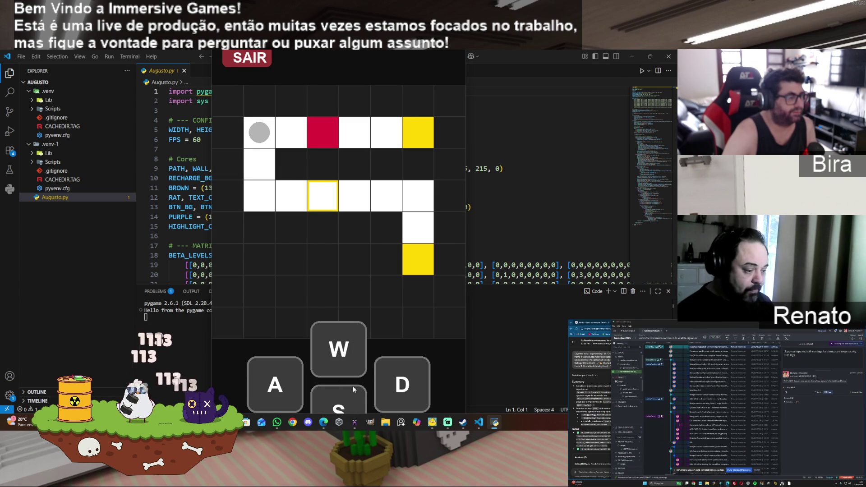
pyautogui.click(347, 397)
pyautogui.click(346, 397)
pyautogui.click(400, 387)
pyautogui.click(400, 387)
pyautogui.click(400, 387)
pyautogui.click(342, 391)
pyautogui.click(341, 391)
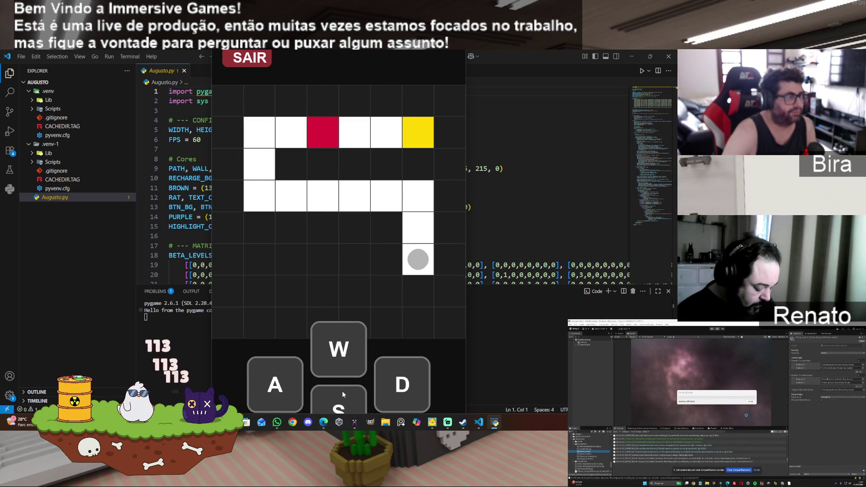
# Navigate the ball up, left, and along the middle row to its right end
pyautogui.click(347, 355)
pyautogui.click(348, 355)
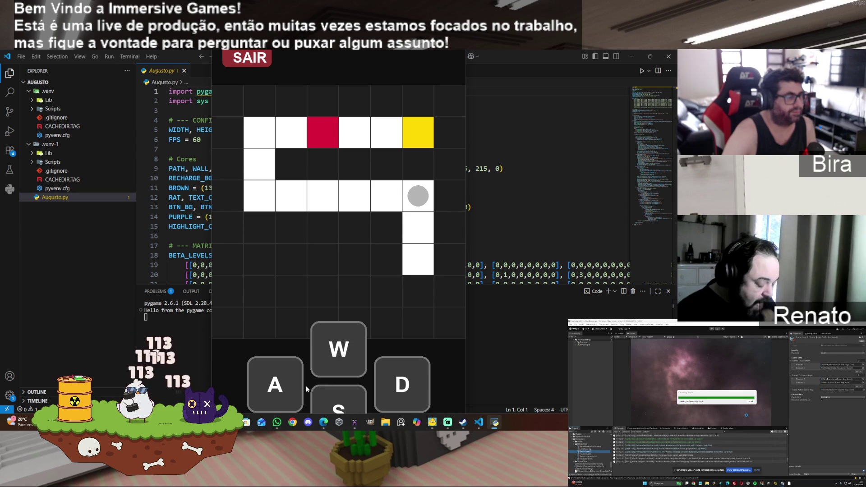
pyautogui.click(288, 380)
pyautogui.click(288, 380)
pyautogui.click(289, 378)
pyautogui.click(288, 379)
pyautogui.click(288, 379)
pyautogui.click(351, 350)
pyautogui.click(352, 350)
pyautogui.click(397, 381)
pyautogui.click(405, 384)
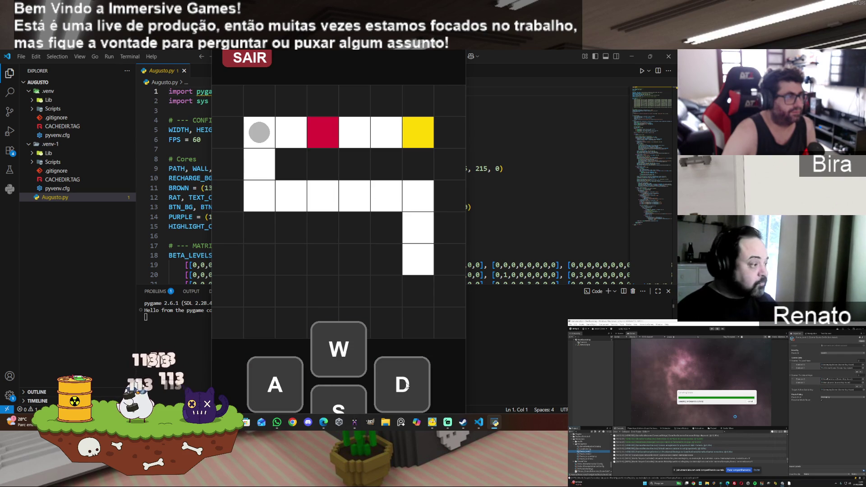
pyautogui.click(343, 405)
pyautogui.click(343, 404)
pyautogui.click(402, 383)
pyautogui.click(401, 383)
pyautogui.click(401, 383)
pyautogui.click(401, 383)
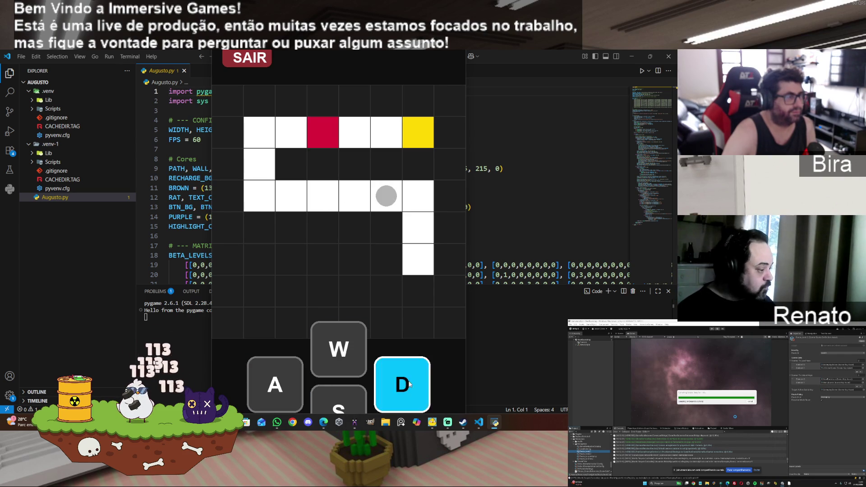
pyautogui.click(402, 383)
# Try further down, left, up and right moves without reaching the goal
pyautogui.click(356, 403)
pyautogui.click(356, 403)
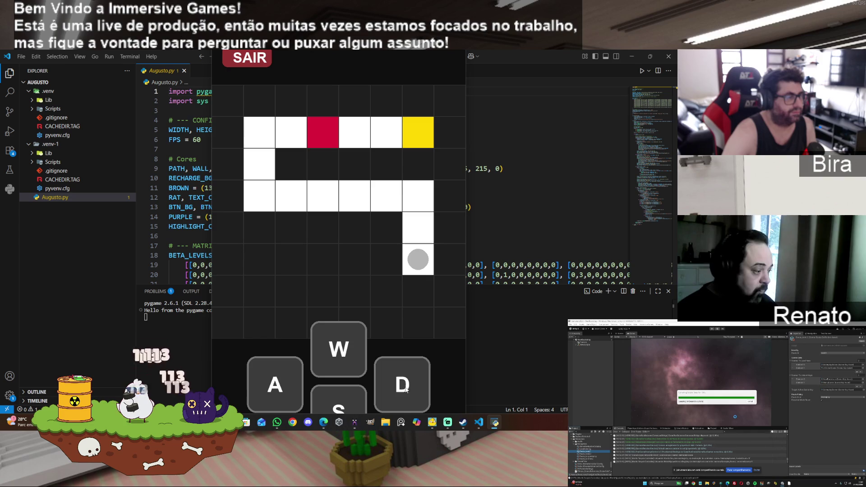
pyautogui.click(300, 386)
pyautogui.click(336, 350)
pyautogui.click(336, 349)
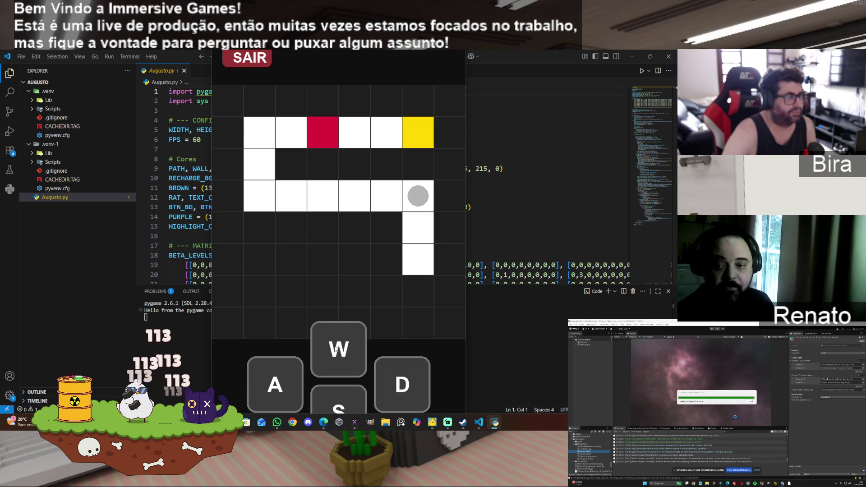
pyautogui.click(280, 369)
pyautogui.click(280, 370)
pyautogui.click(280, 370)
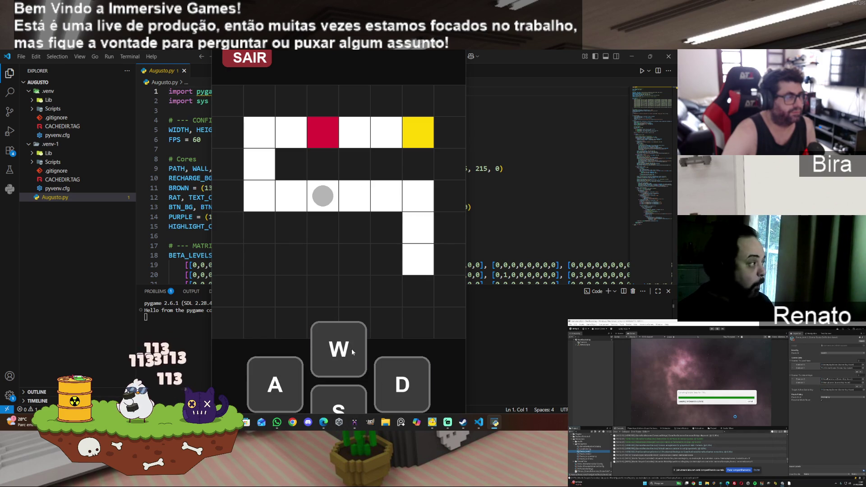
pyautogui.click(360, 398)
pyautogui.click(387, 397)
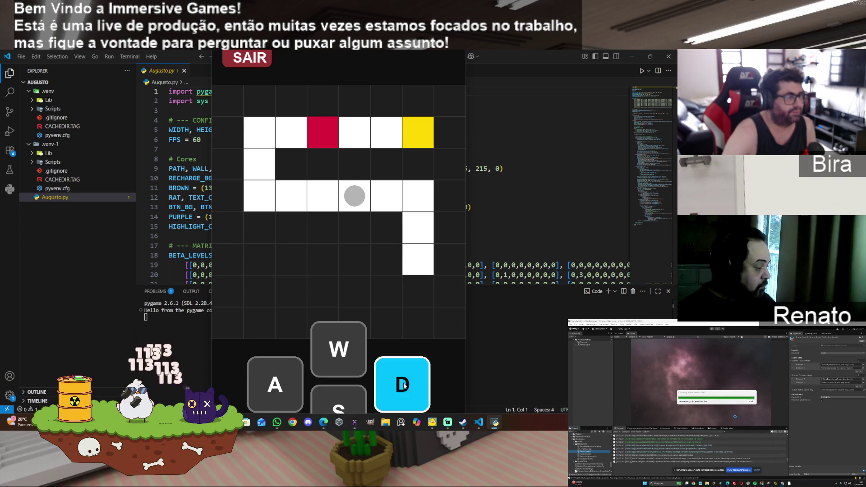
pyautogui.click(299, 384)
pyautogui.click(337, 357)
pyautogui.click(338, 356)
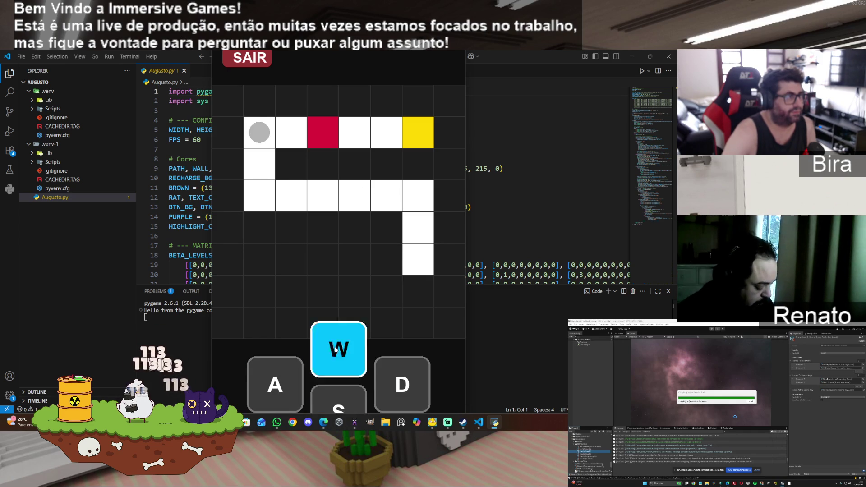
pyautogui.click(409, 383)
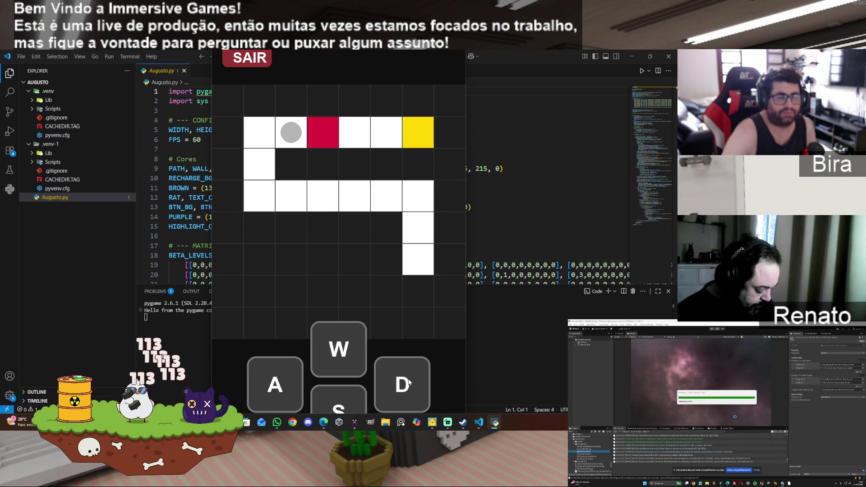
# Quit the level and buy the Resistência level 1 upgrade in the skill shop
pyautogui.click(259, 62)
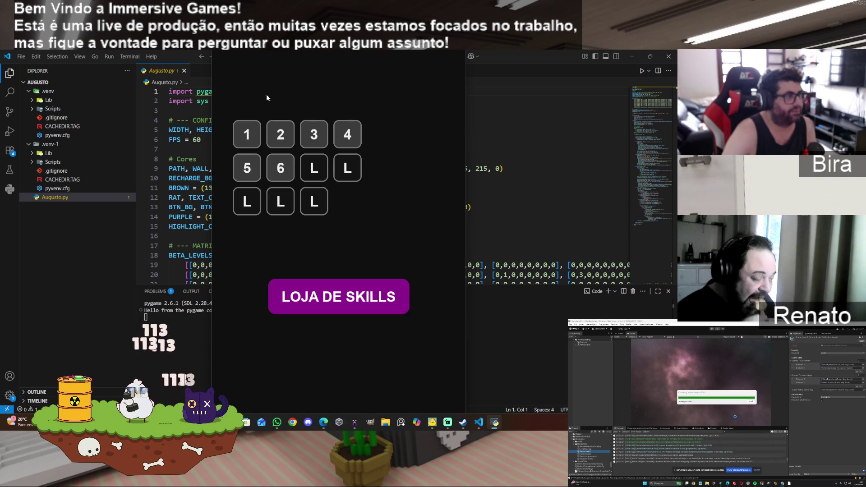
pyautogui.click(341, 298)
pyautogui.click(420, 158)
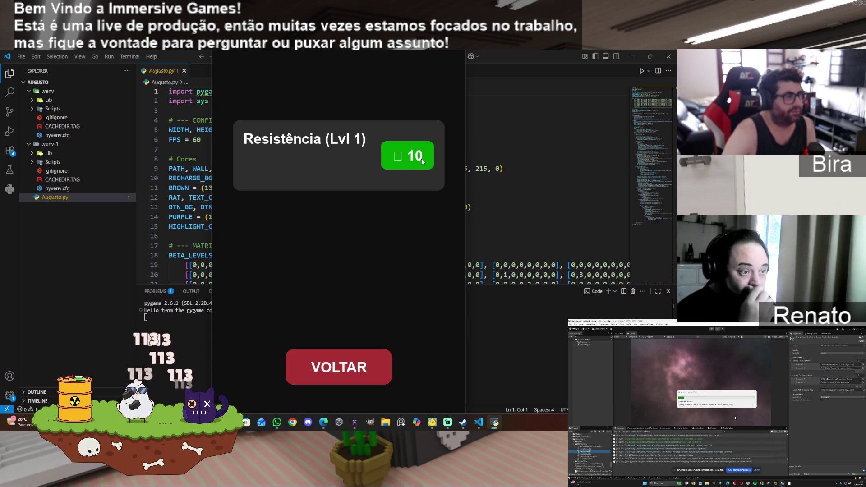
# Leave the skill shop and clear the red-tiled maze level into the yellow goal
pyautogui.click(356, 365)
pyautogui.click(282, 168)
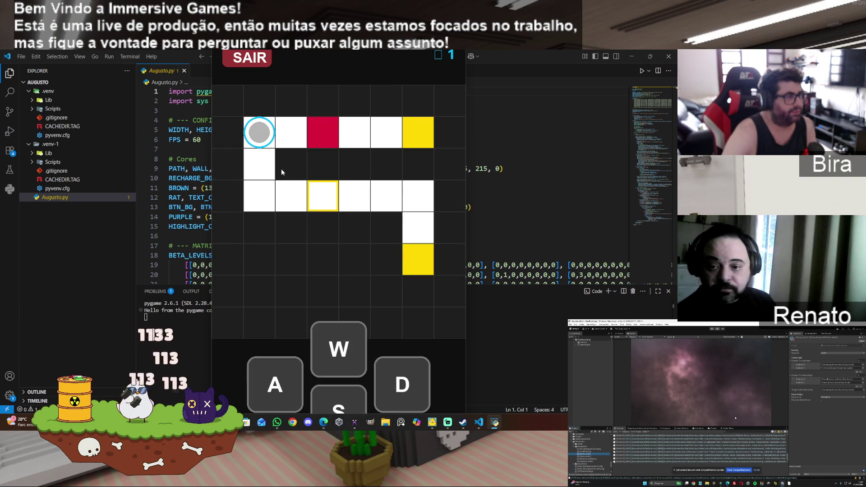
pyautogui.press('s')
pyautogui.click(385, 392)
pyautogui.click(397, 389)
pyautogui.click(336, 399)
pyautogui.click(334, 346)
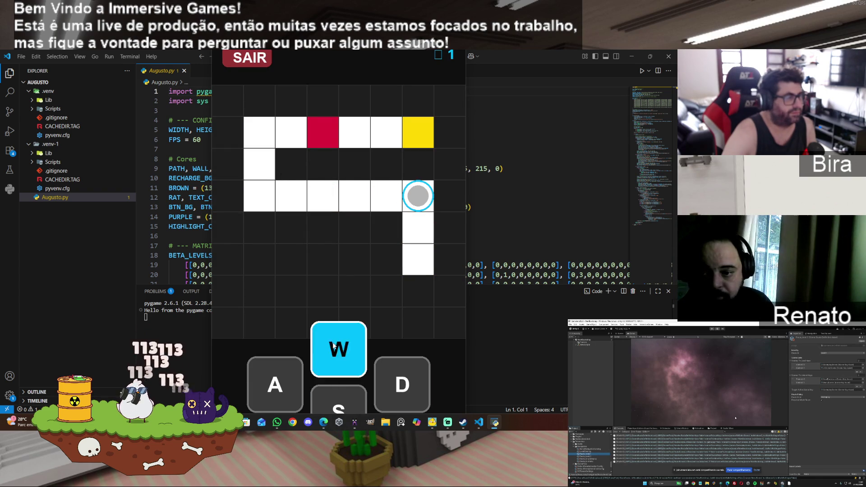
pyautogui.click(293, 367)
pyautogui.click(293, 366)
pyautogui.click(347, 352)
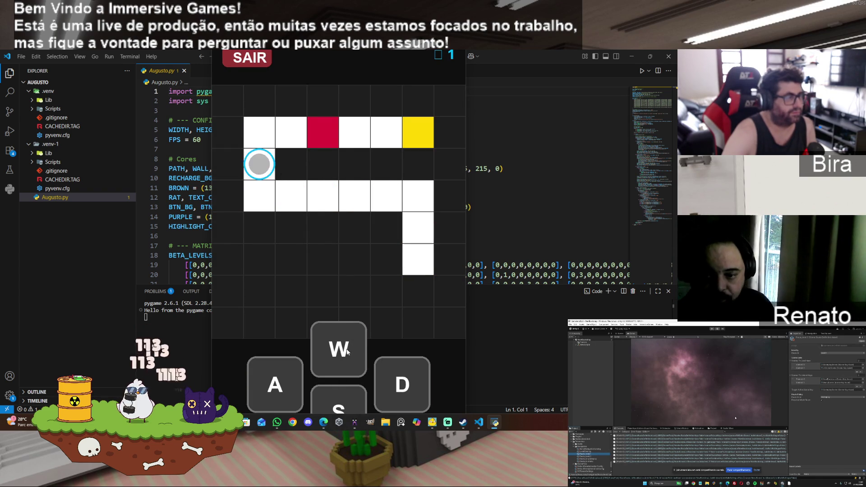
pyautogui.press('d')
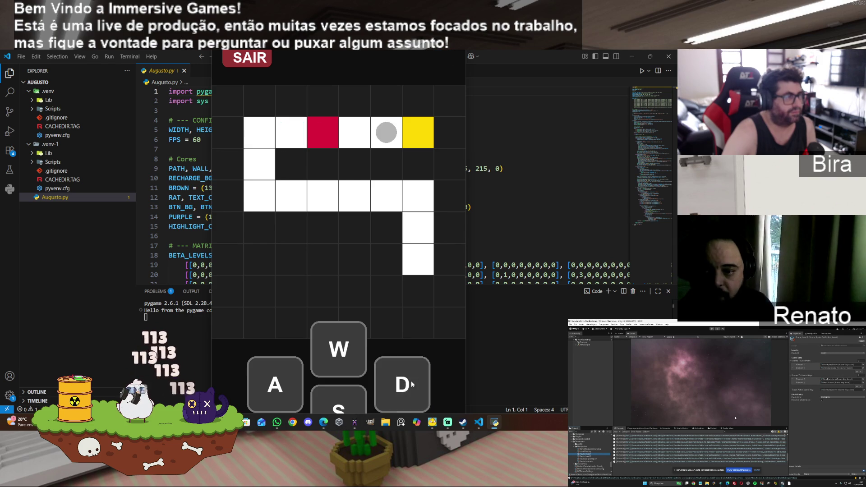
pyautogui.click(411, 384)
# Clear level 7 by sliding right, back, down, right, down and left
pyautogui.click(318, 172)
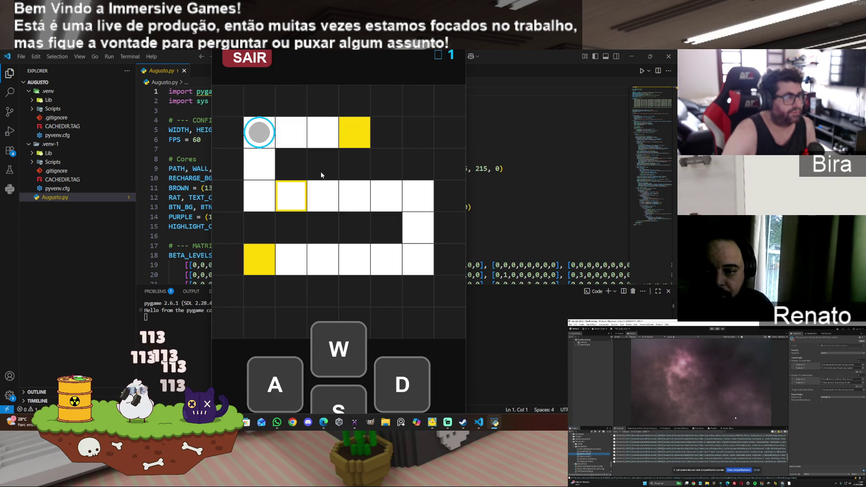
pyautogui.click(404, 372)
pyautogui.click(286, 384)
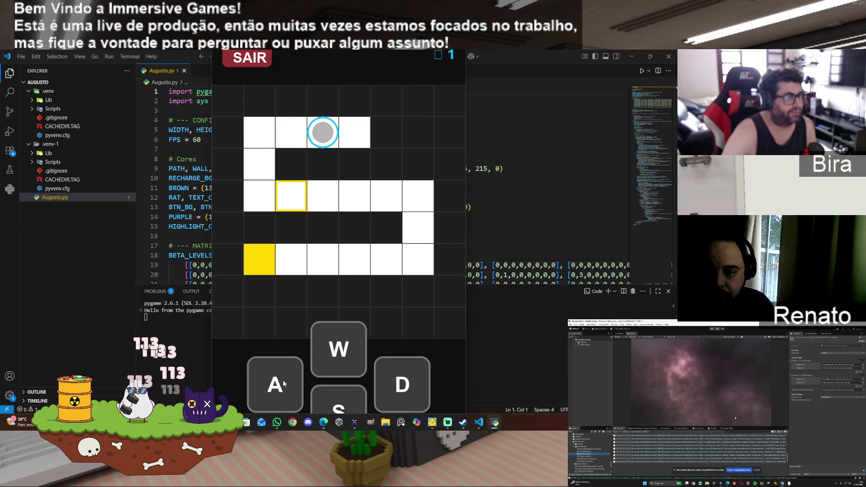
pyautogui.click(348, 407)
pyautogui.click(408, 383)
pyautogui.click(412, 382)
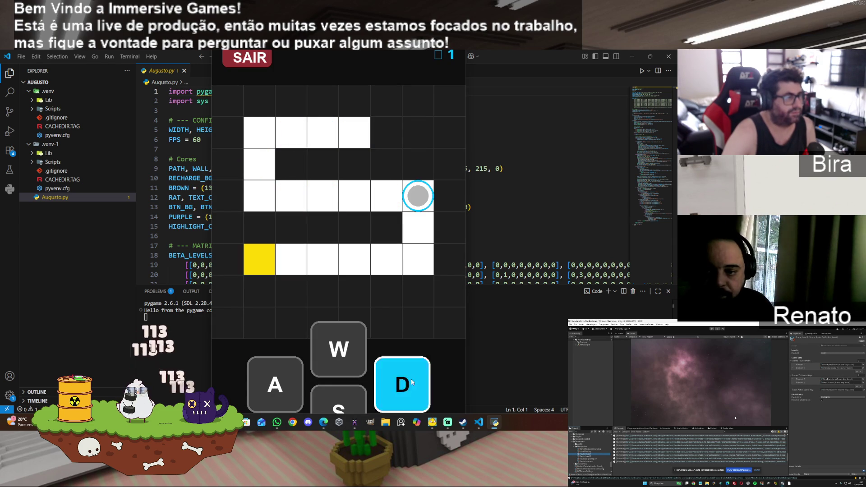
pyautogui.click(340, 399)
pyautogui.click(285, 371)
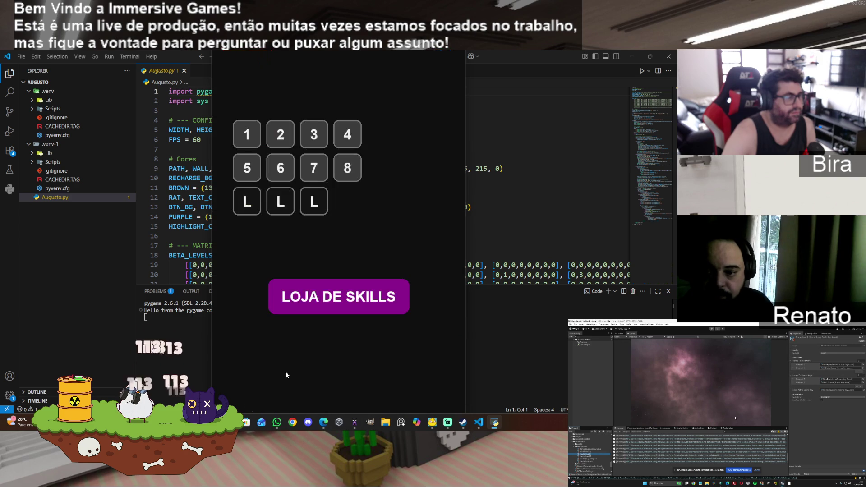
# Clear level 8 by guiding the player through the maze into the yellow goal
pyautogui.click(348, 168)
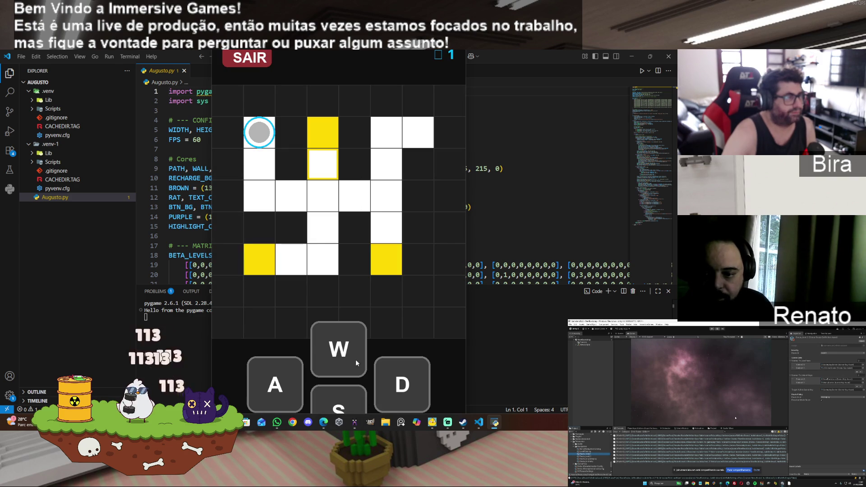
pyautogui.click(353, 396)
pyautogui.click(401, 383)
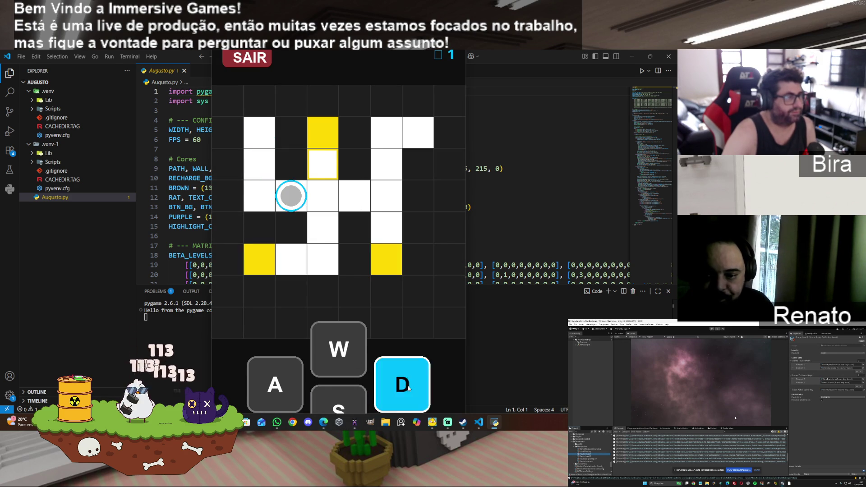
pyautogui.click(352, 330)
pyautogui.click(349, 390)
pyautogui.press('d')
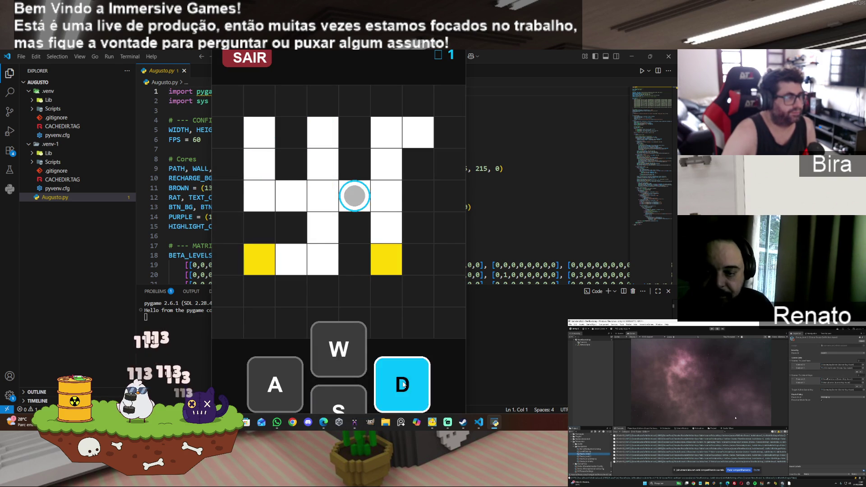
pyautogui.click(337, 403)
pyautogui.click(350, 351)
pyautogui.click(276, 389)
pyautogui.press('s')
pyautogui.click(275, 390)
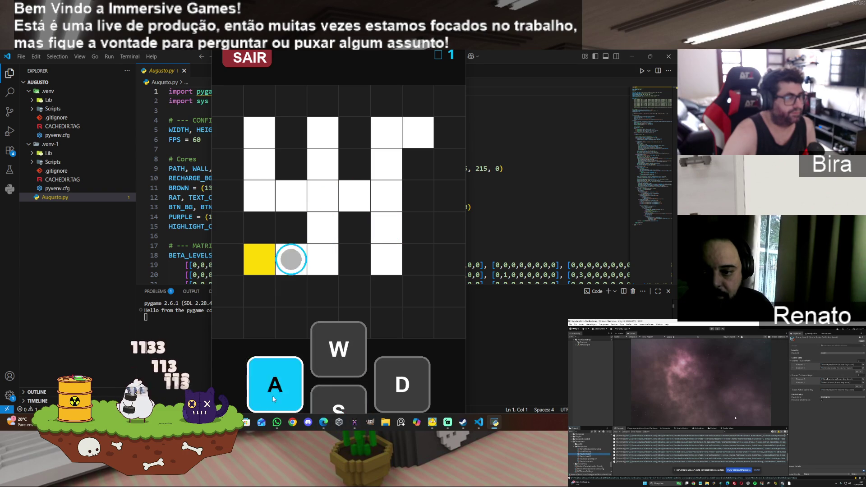
# Clear level 9 by sliding down, right along the bottom, then up
pyautogui.click(250, 204)
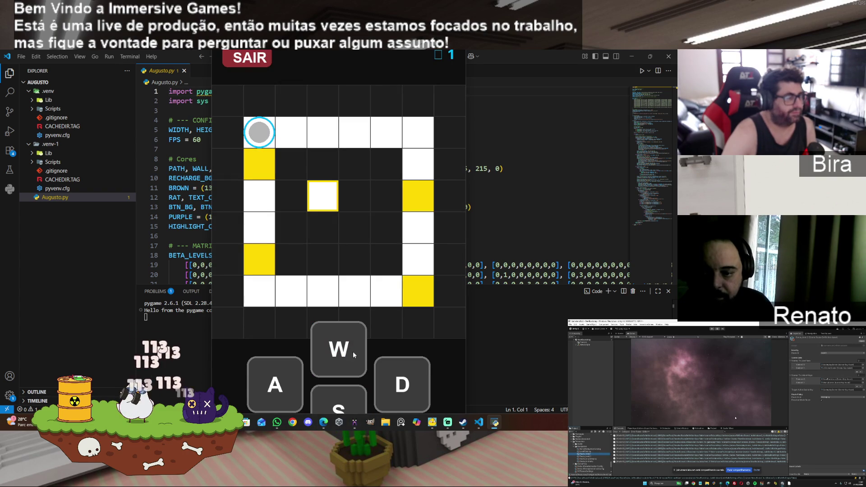
pyautogui.click(356, 395)
pyautogui.click(406, 384)
pyautogui.click(407, 384)
pyautogui.click(332, 350)
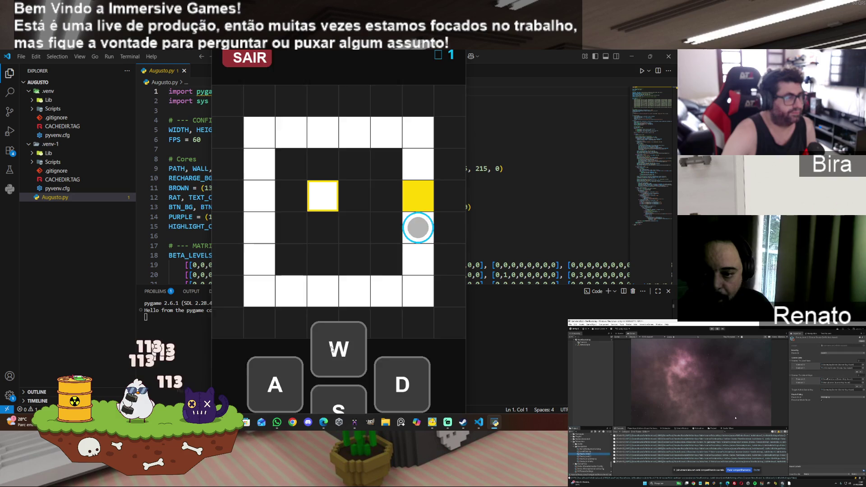
# Guide the ball through level 10 into the goal, then press SAIR
pyautogui.click(291, 205)
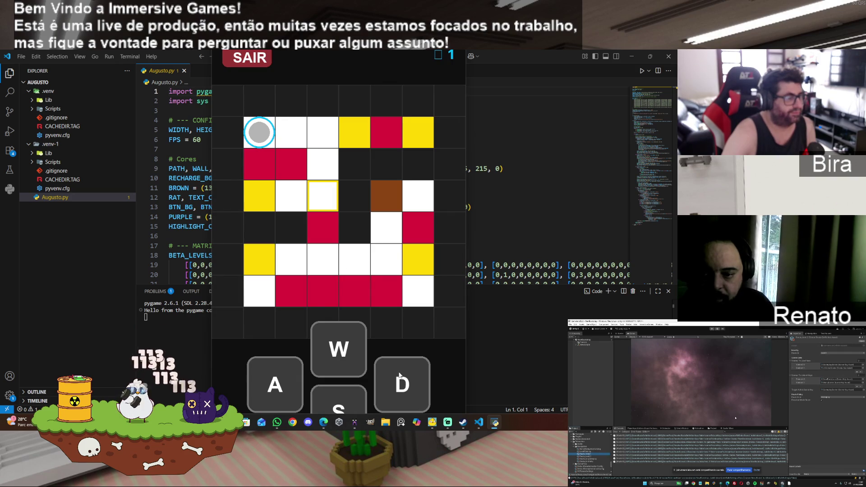
pyautogui.click(406, 384)
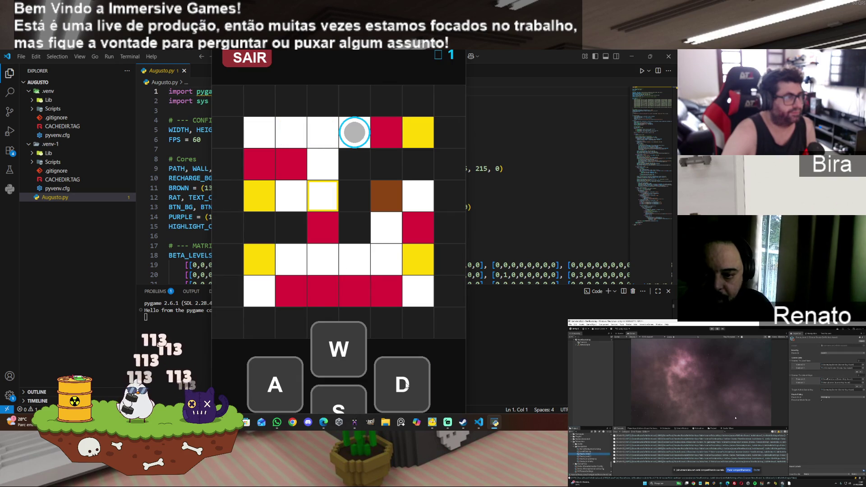
pyautogui.click(279, 385)
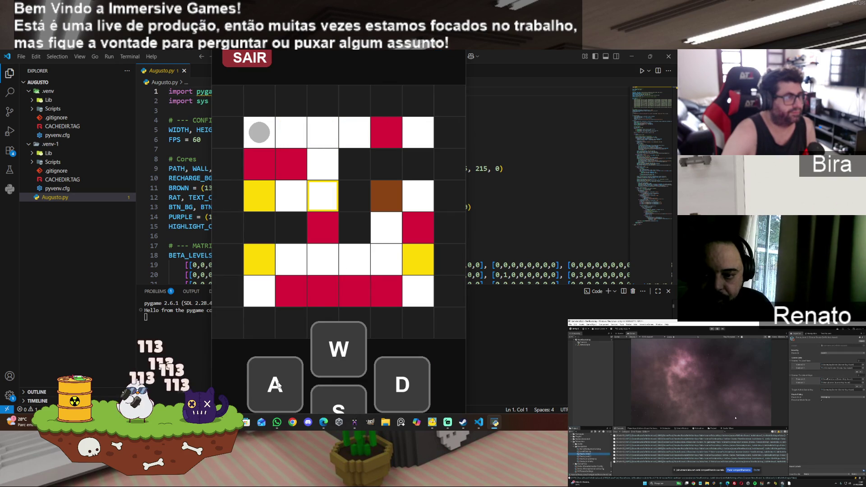
pyautogui.click(301, 390)
pyautogui.click(406, 391)
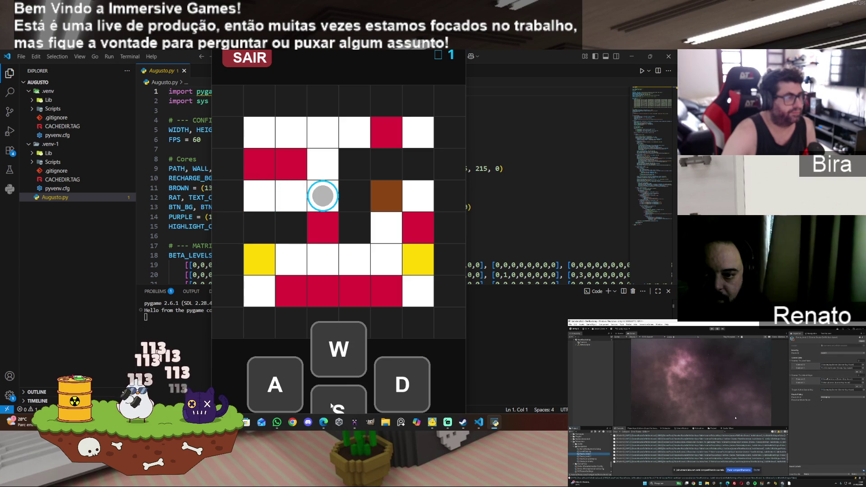
pyautogui.click(339, 399)
pyautogui.click(339, 399)
pyautogui.click(265, 396)
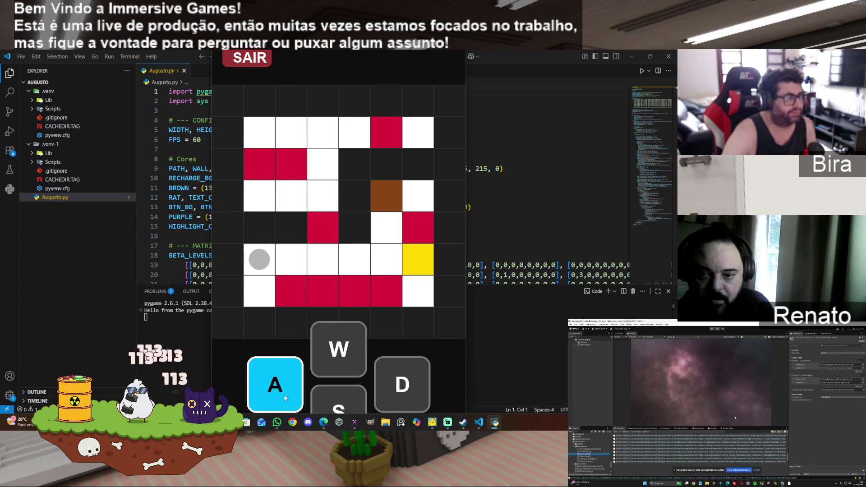
pyautogui.click(390, 387)
pyautogui.click(344, 356)
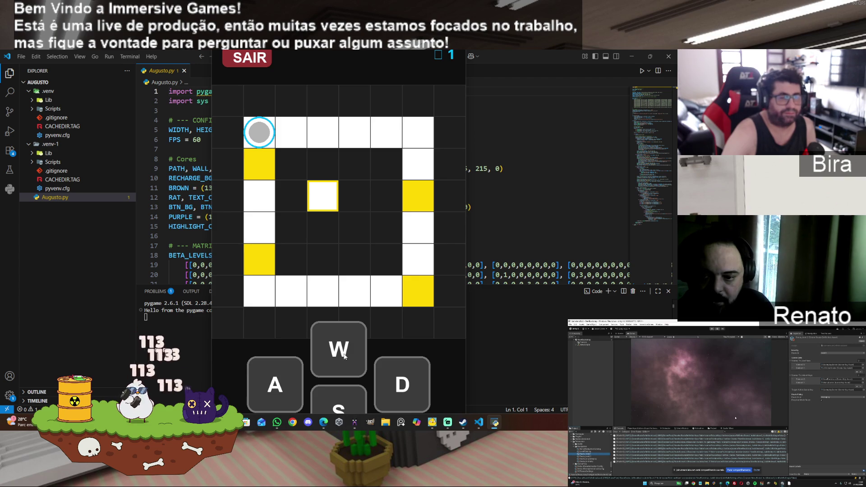
pyautogui.click(265, 66)
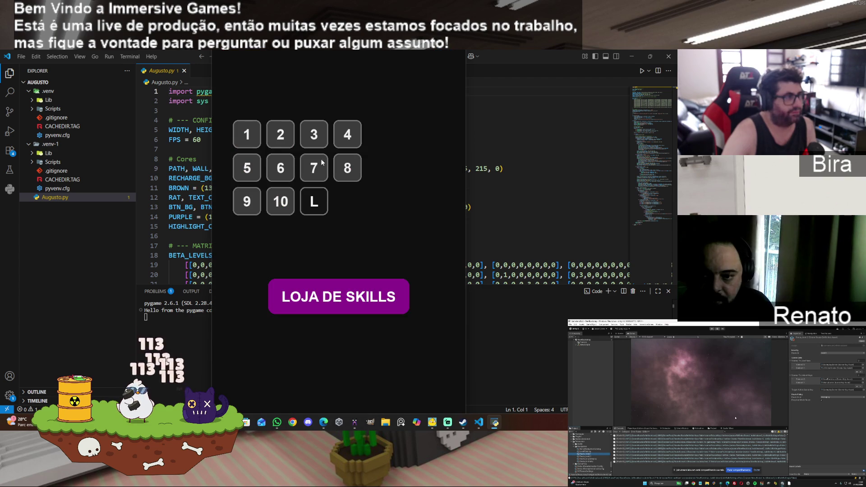
# Browse the LOJA DE SKILLS shop, go back, and start a puzzle level
pyautogui.click(334, 304)
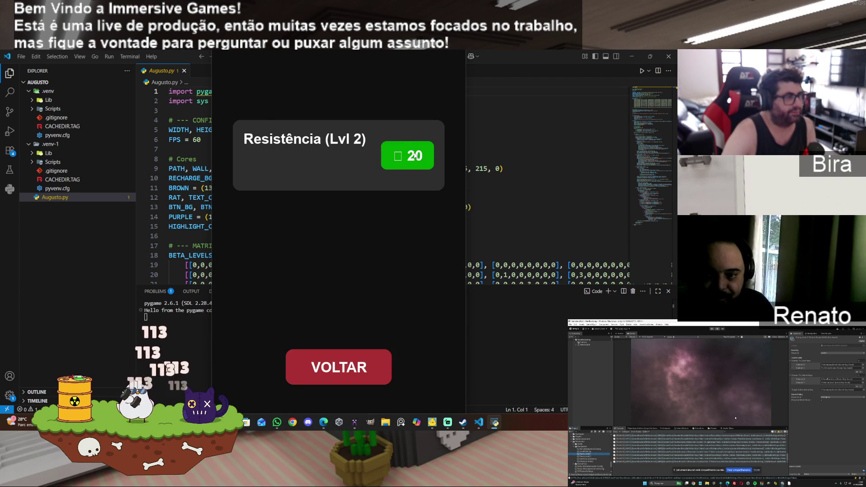
pyautogui.click(356, 372)
pyautogui.click(308, 206)
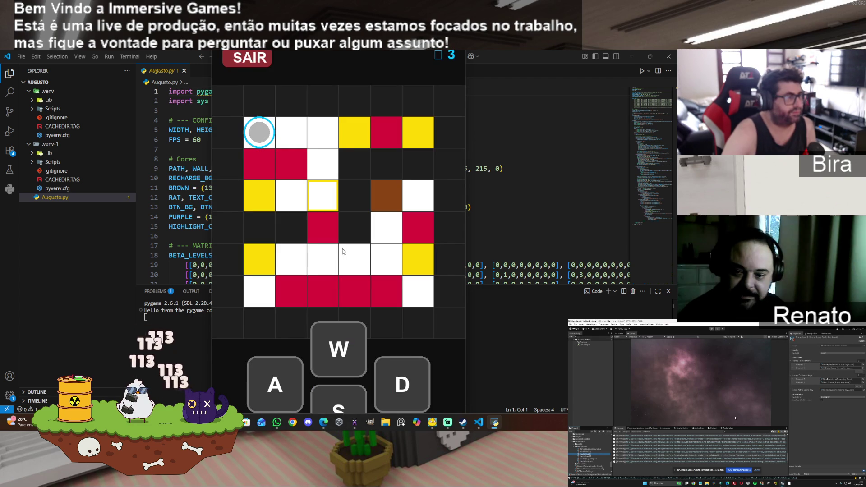
# Slide the ball right, left and down through the maze until a wrong move restarts it
pyautogui.click(411, 384)
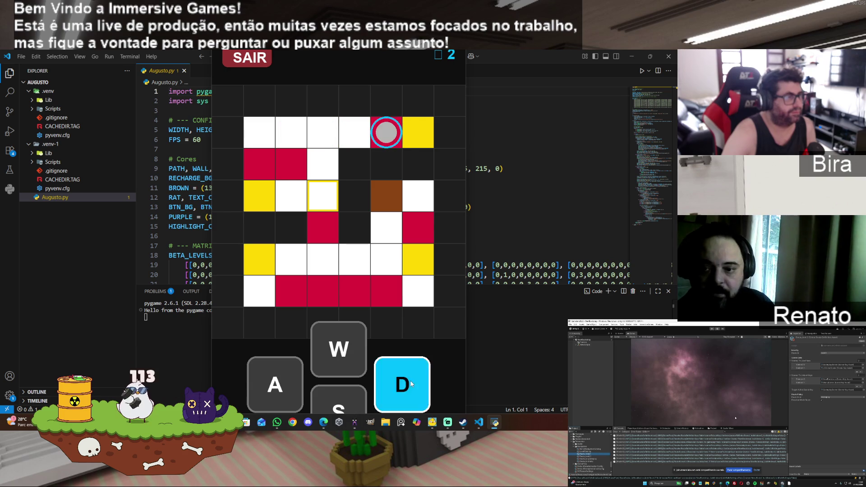
pyautogui.click(288, 385)
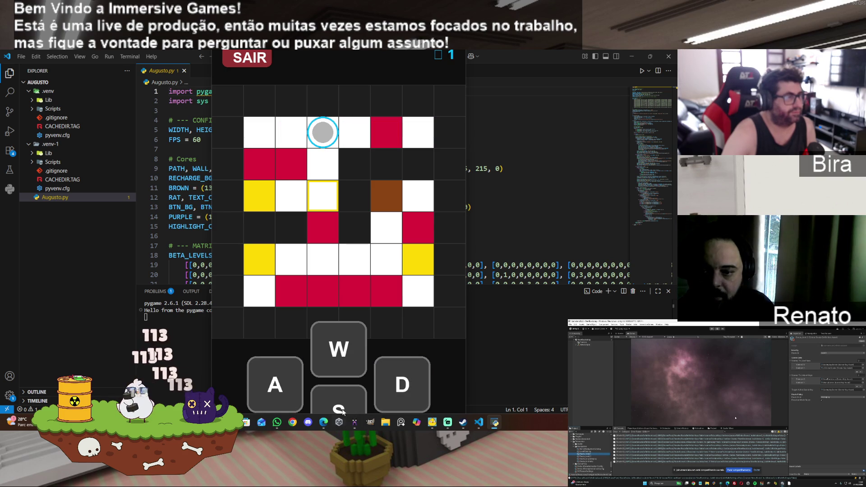
pyautogui.click(350, 396)
pyautogui.click(277, 392)
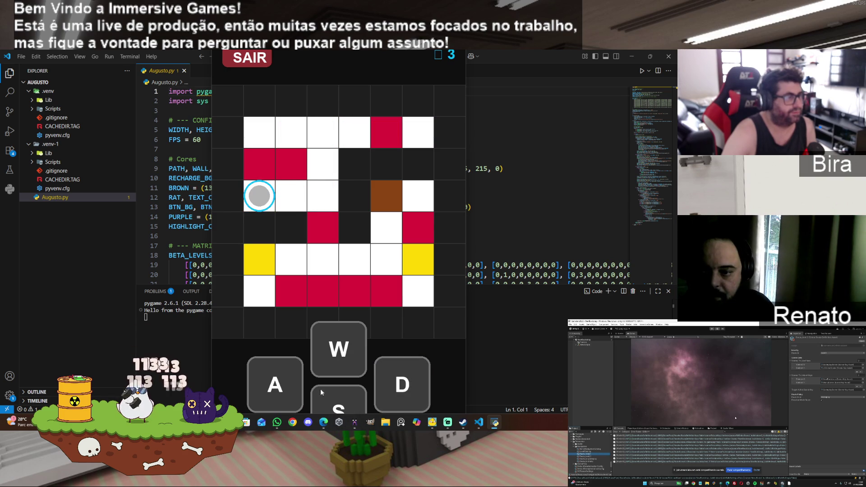
pyautogui.click(407, 388)
pyautogui.click(329, 410)
pyautogui.click(268, 389)
pyautogui.click(417, 388)
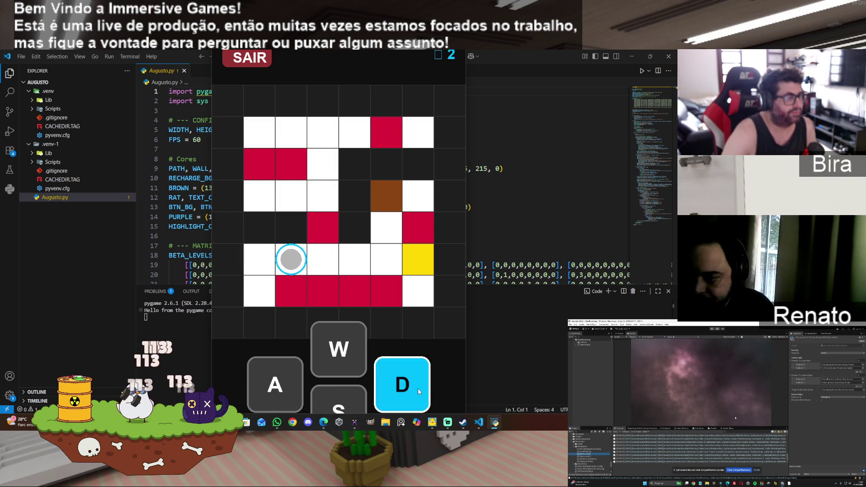
pyautogui.click(354, 355)
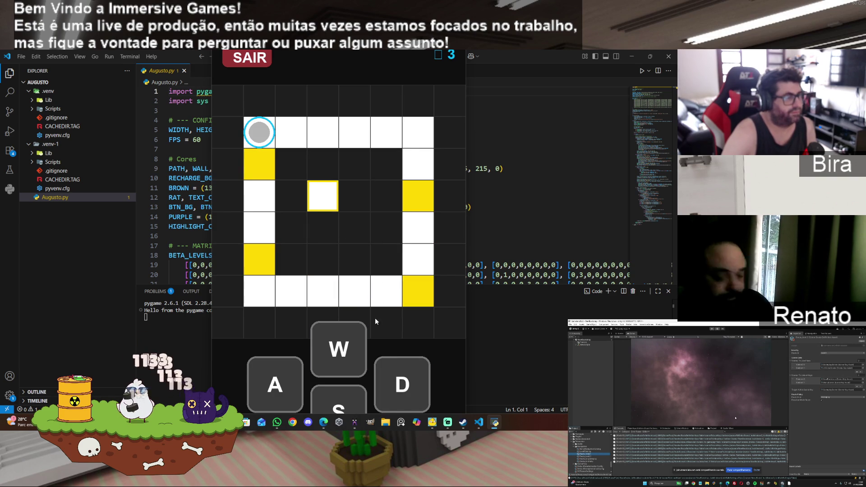
# Re-enter the level and steer the ball across the yellow cells onto the yellow goal
pyautogui.click(253, 63)
pyautogui.click(313, 133)
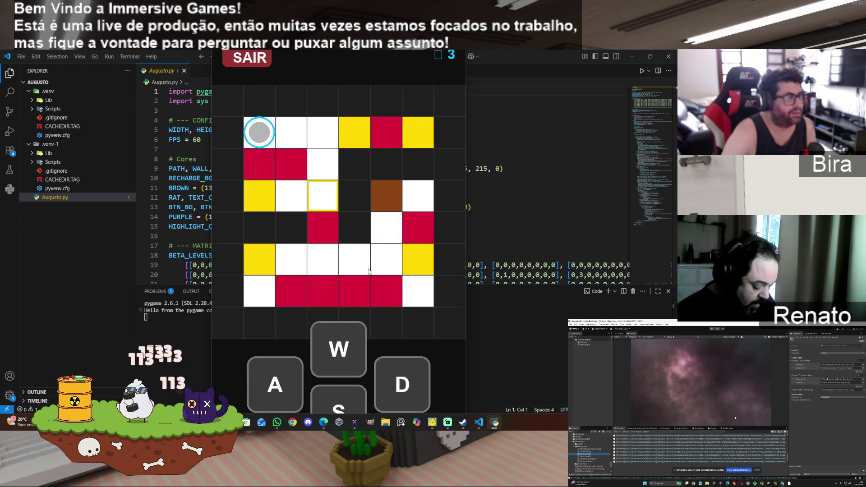
pyautogui.click(404, 383)
pyautogui.click(404, 382)
pyautogui.click(282, 389)
pyautogui.click(348, 402)
pyautogui.click(280, 385)
pyautogui.click(417, 375)
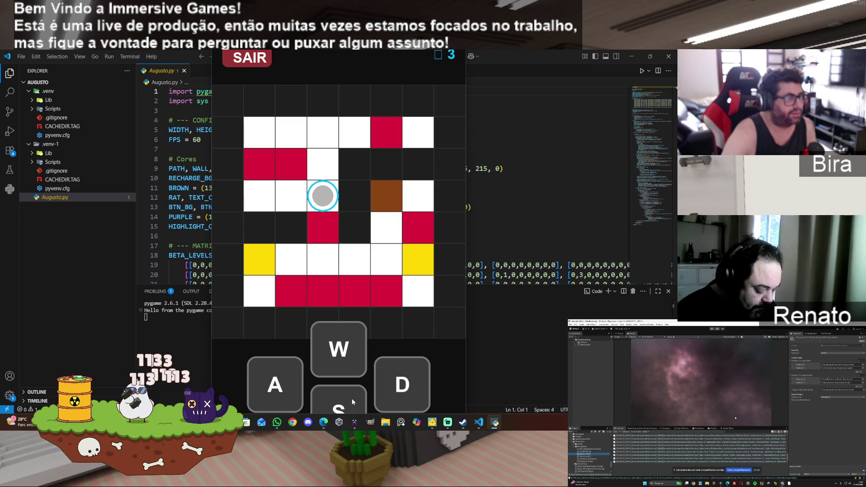
pyautogui.click(351, 399)
pyautogui.click(297, 394)
pyautogui.click(408, 388)
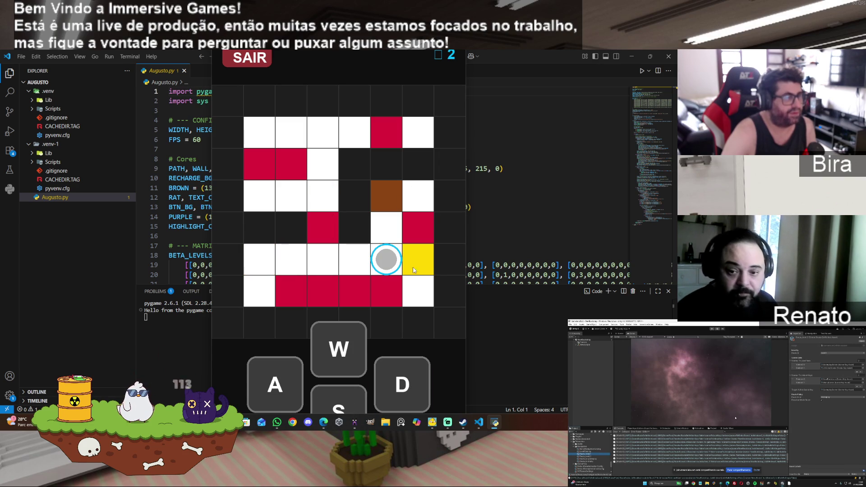
pyautogui.click(399, 387)
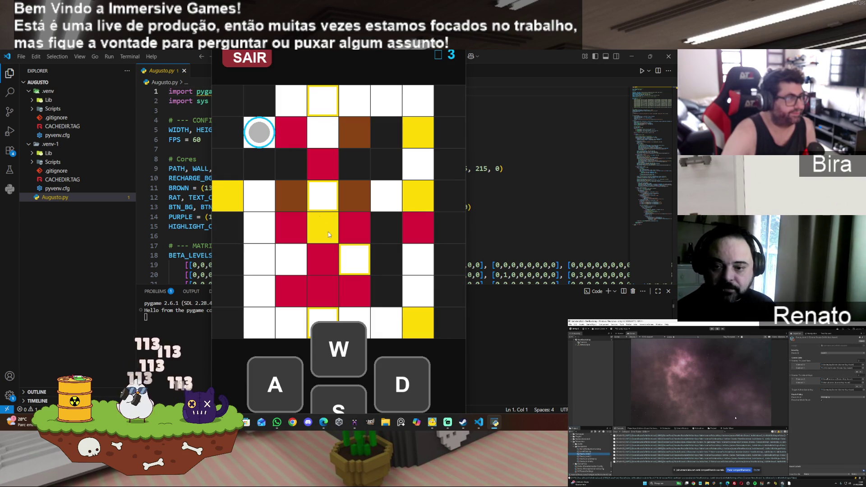
# Guide the ball through the larger maze, collecting the yellow tile, to complete the level
pyautogui.click(411, 380)
pyautogui.click(329, 351)
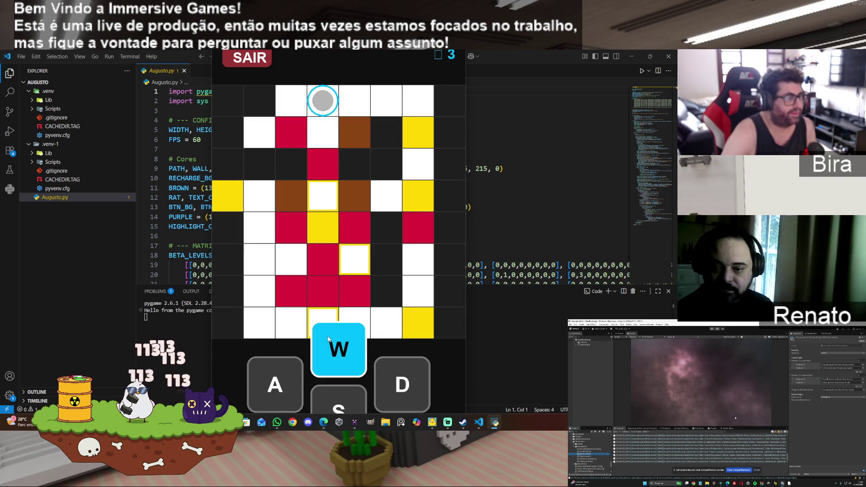
pyautogui.click(417, 399)
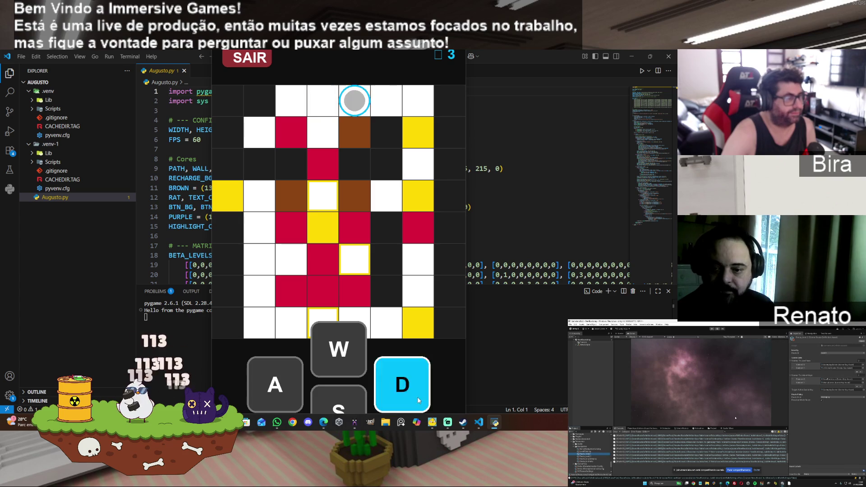
pyautogui.click(340, 405)
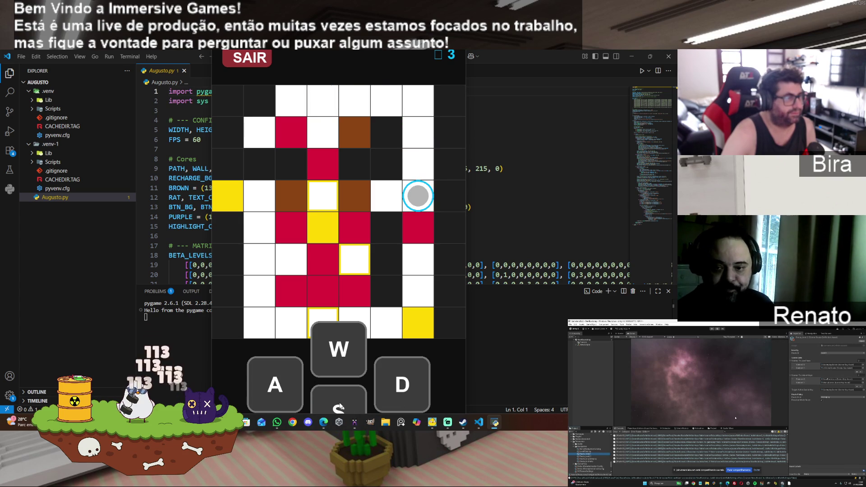
pyautogui.click(340, 406)
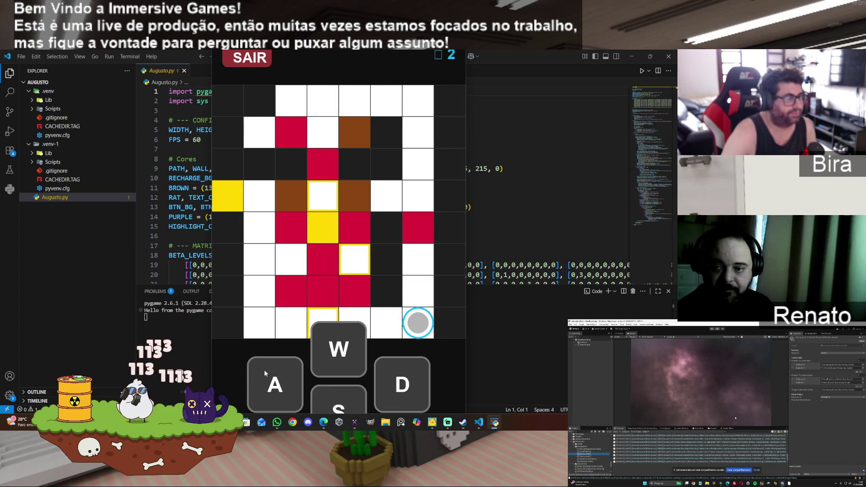
pyautogui.click(276, 381)
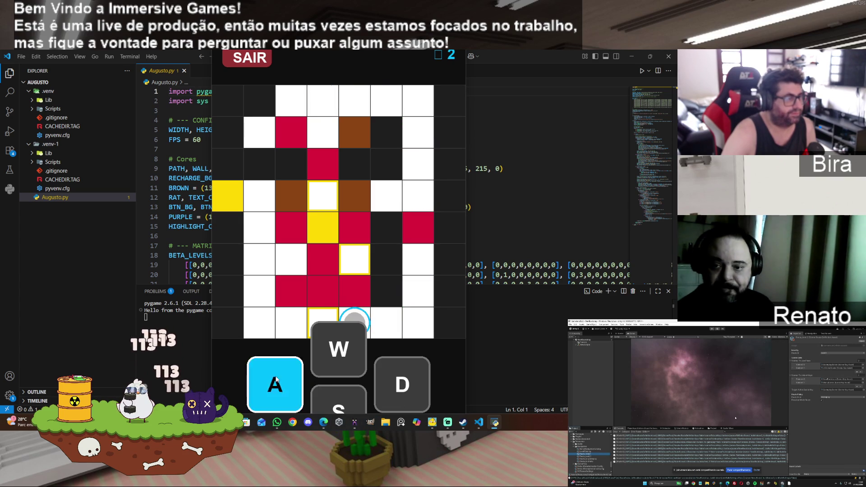
pyautogui.click(345, 352)
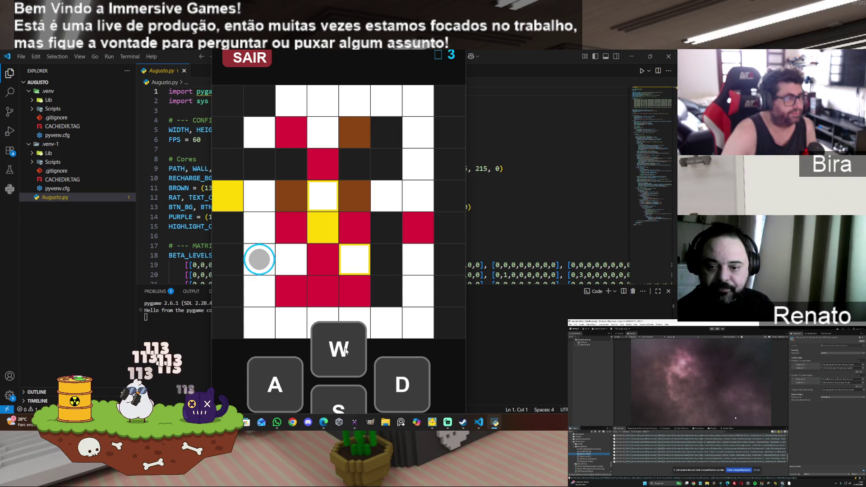
pyautogui.click(407, 383)
pyautogui.click(332, 357)
pyautogui.press('s')
pyautogui.press('a')
pyautogui.click(335, 352)
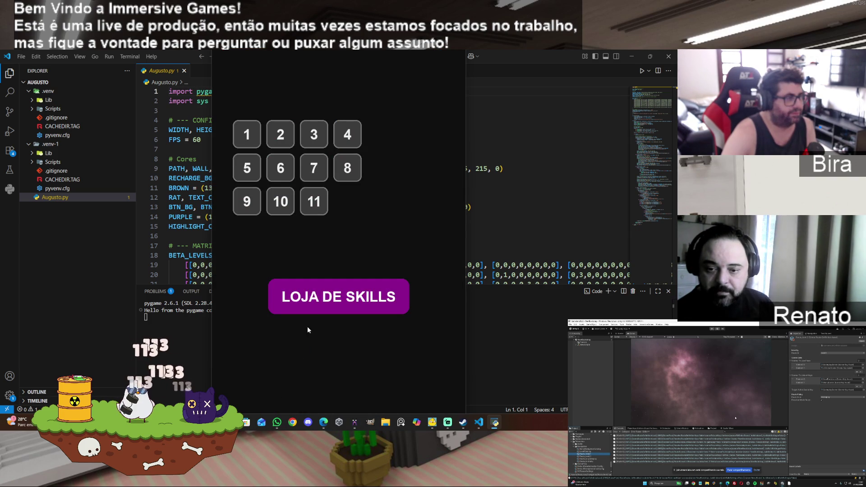
# Open level 11, exit it to level select, and return to the code editor
pyautogui.click(309, 210)
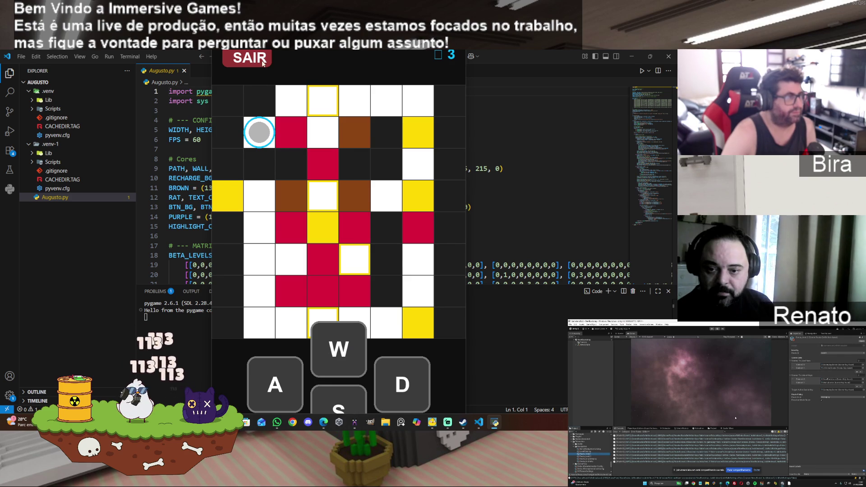
pyautogui.click(263, 62)
pyautogui.click(444, 254)
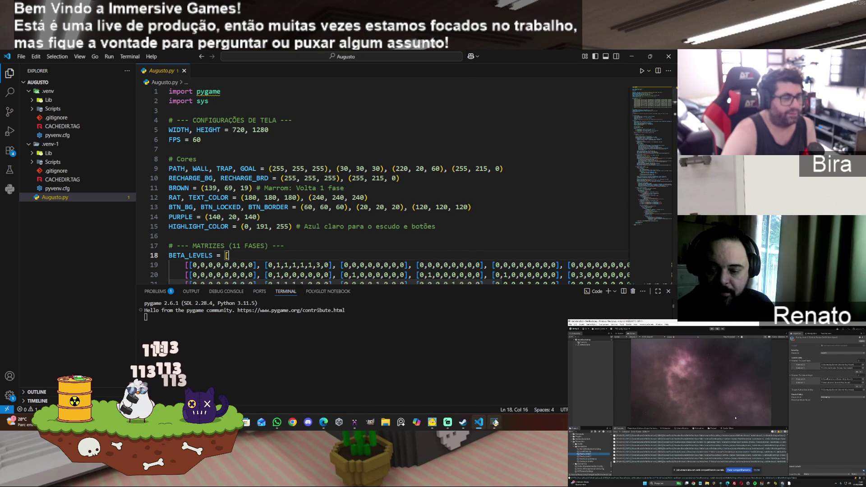
# Close the pygame game window from its taskbar menu
pyautogui.click(494, 422)
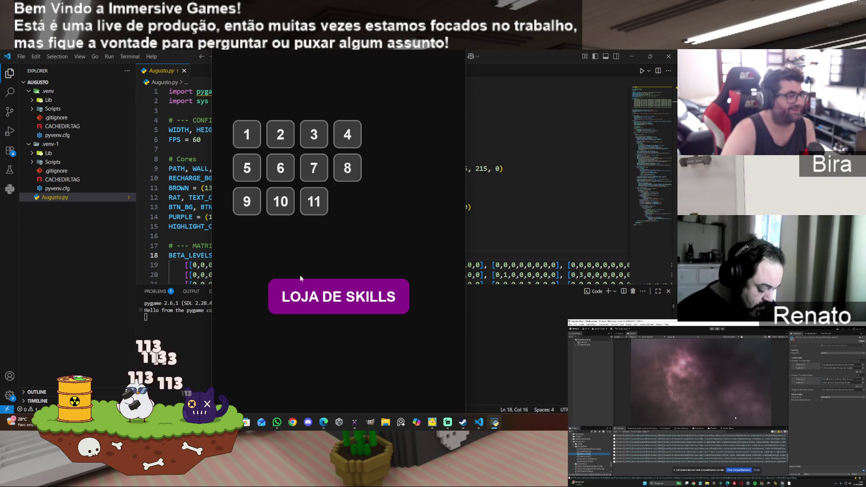
pyautogui.click(504, 168)
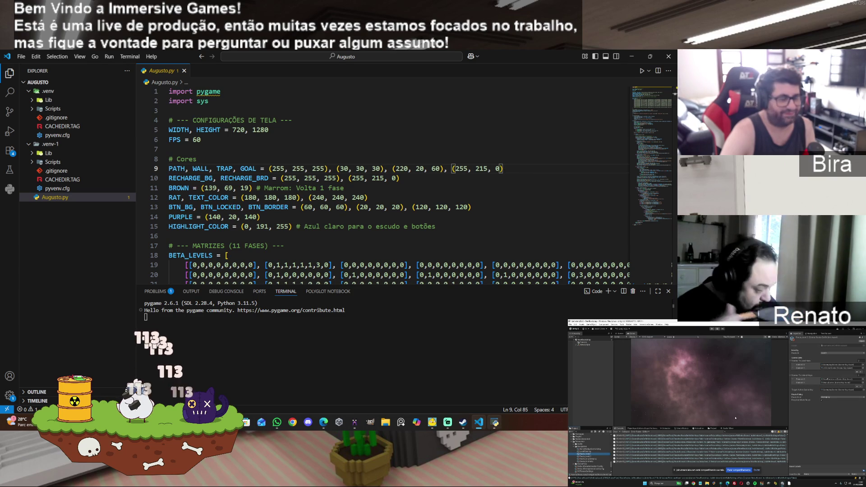
pyautogui.click(500, 425)
pyautogui.rightClick(500, 425)
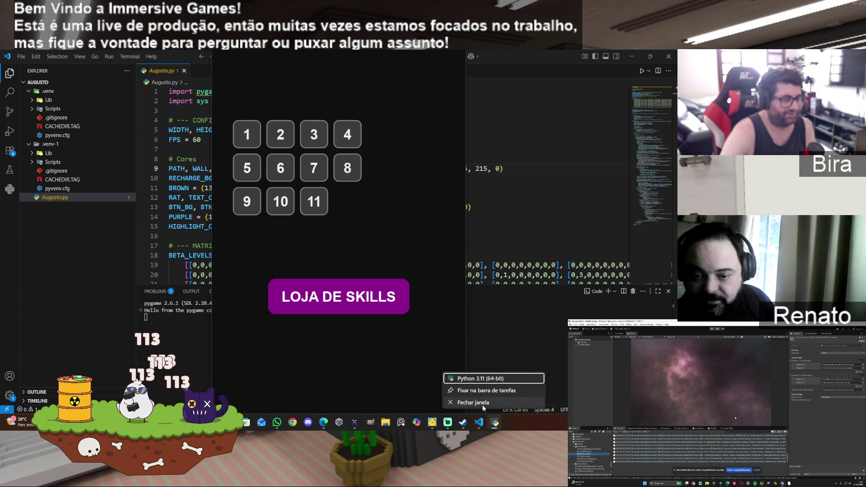
pyautogui.click(482, 405)
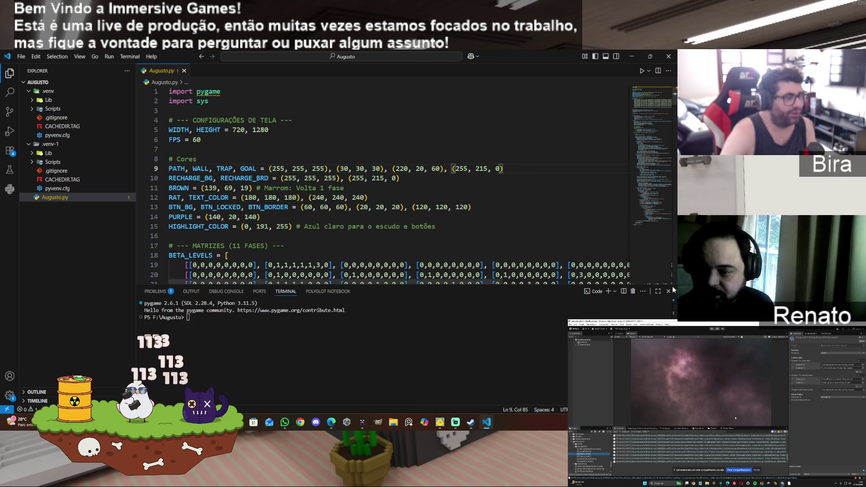
# Close the terminal panel and scroll through Augusto.py's level matrices and main()
pyautogui.click(668, 291)
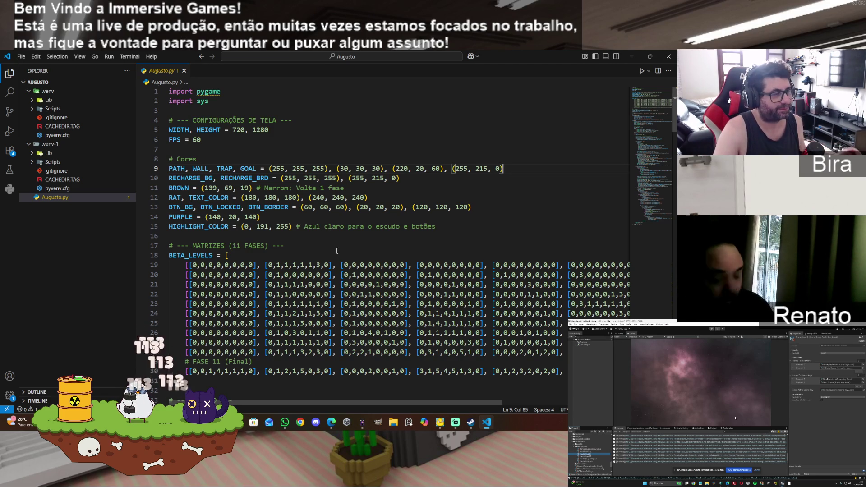
pyautogui.scroll(-3, 410, 258)
pyautogui.scroll(-1, 411, 258)
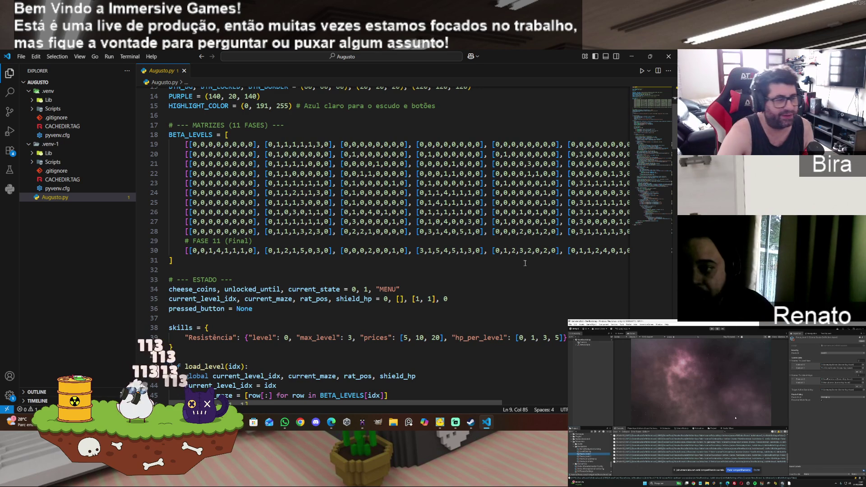
pyautogui.scroll(-6, 477, 324)
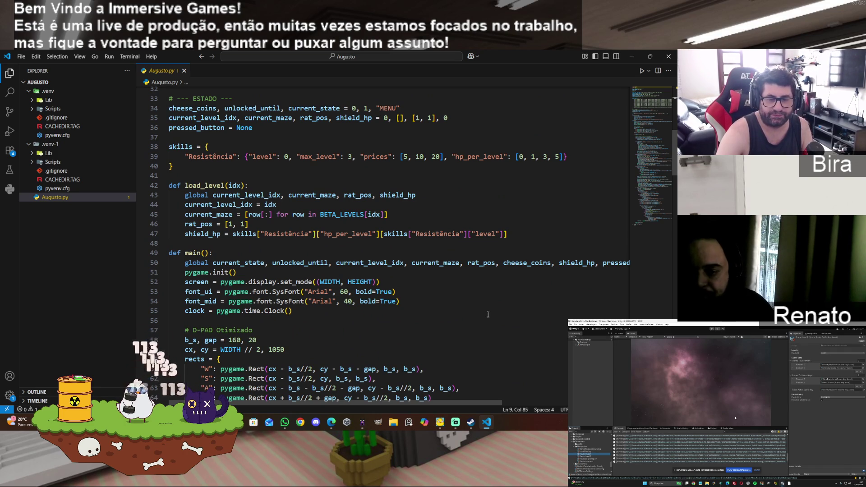
pyautogui.scroll(-9, 487, 314)
pyautogui.scroll(10, 488, 314)
pyautogui.scroll(6, 488, 314)
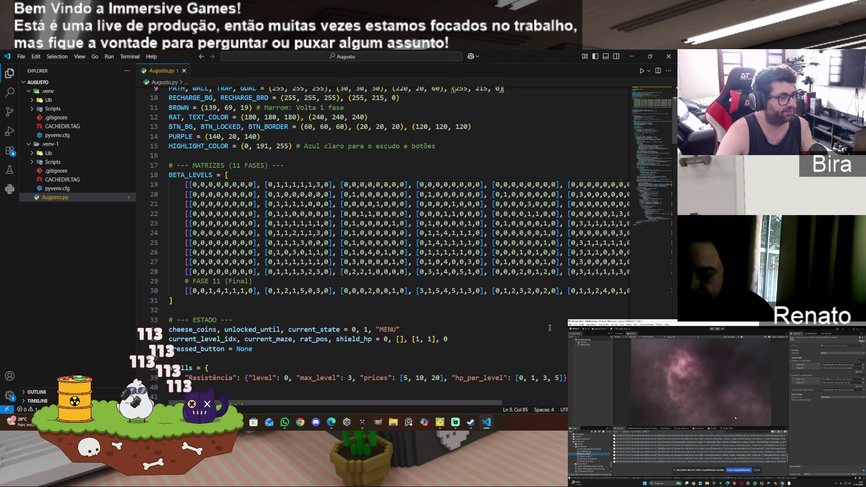
pyautogui.scroll(-10, 550, 328)
pyautogui.scroll(-20, 550, 327)
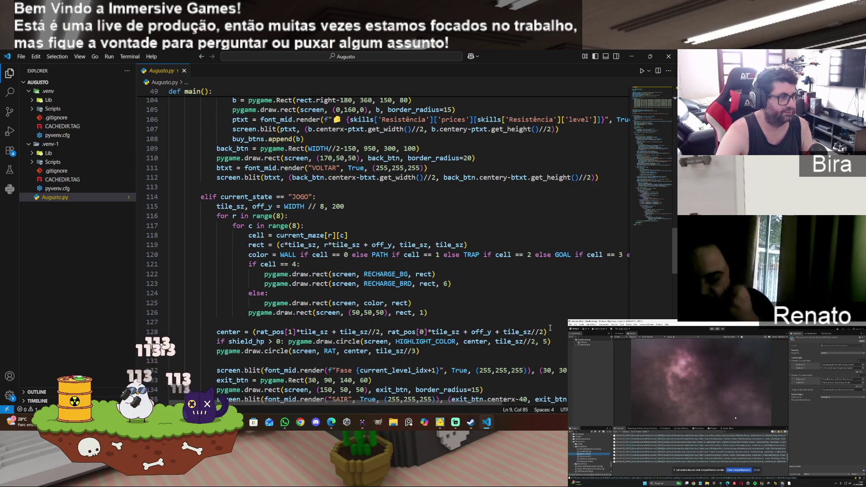
pyautogui.scroll(4, 550, 327)
pyautogui.scroll(-20, 549, 327)
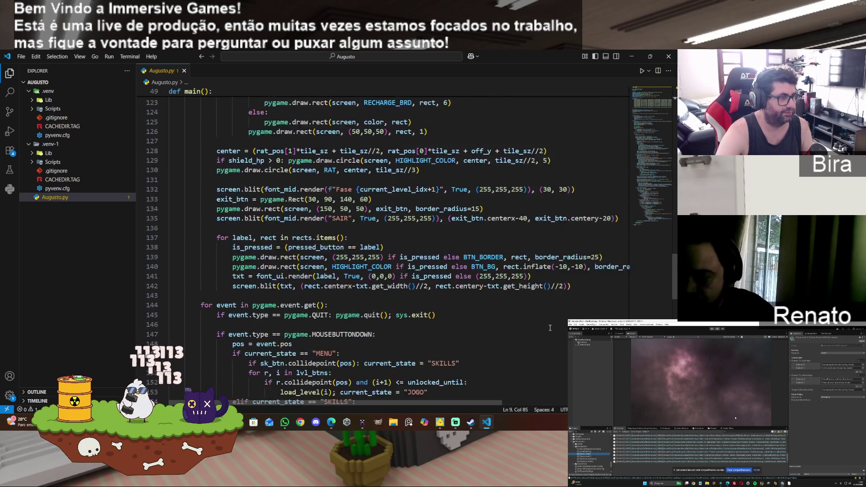
pyautogui.scroll(-8, 550, 328)
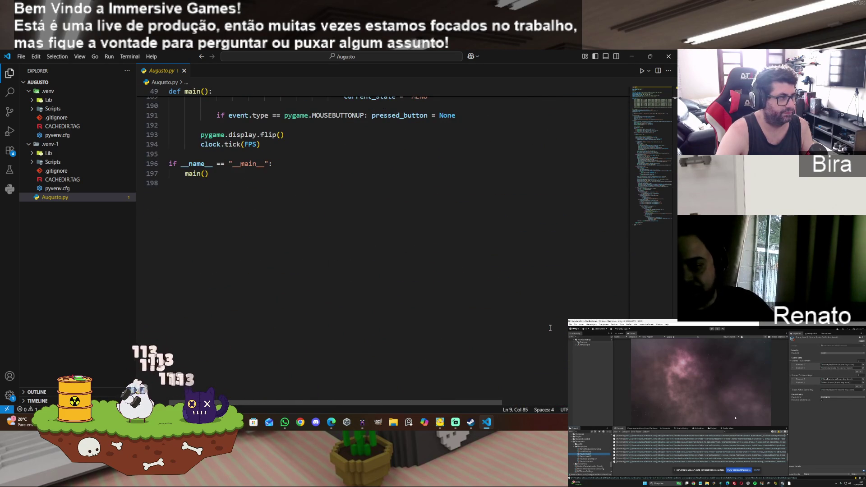
pyautogui.scroll(5, 549, 327)
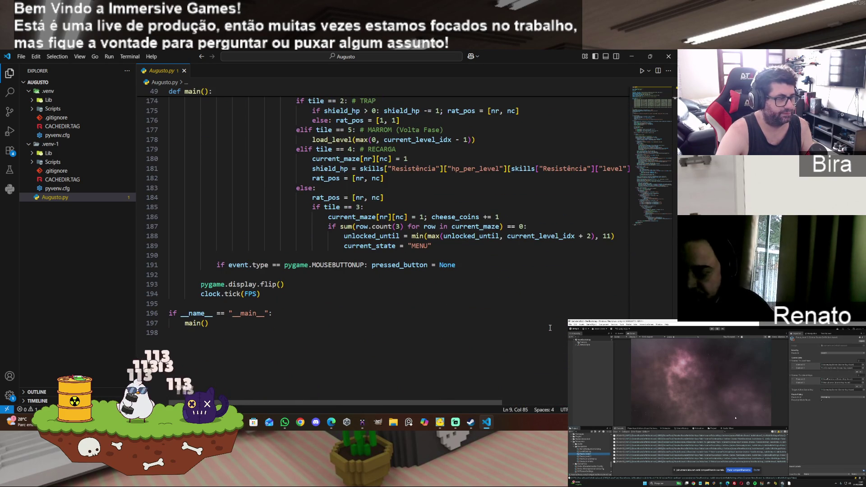
pyautogui.scroll(5, 549, 327)
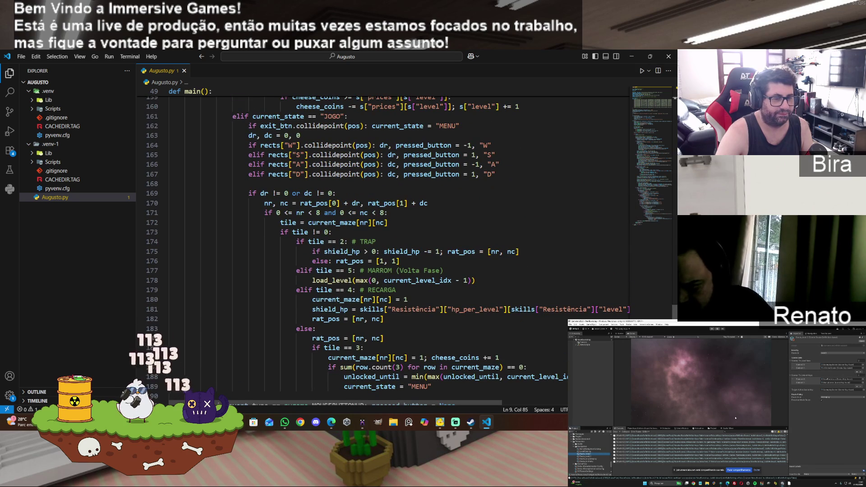
pyautogui.scroll(20, 655, 139)
pyautogui.moveTo(655, 139)
pyautogui.mouseDown()
pyautogui.moveTo(659, 252)
pyautogui.moveTo(662, 116)
pyautogui.moveTo(664, 255)
pyautogui.mouseUp()
pyautogui.scroll(20, 674, 116)
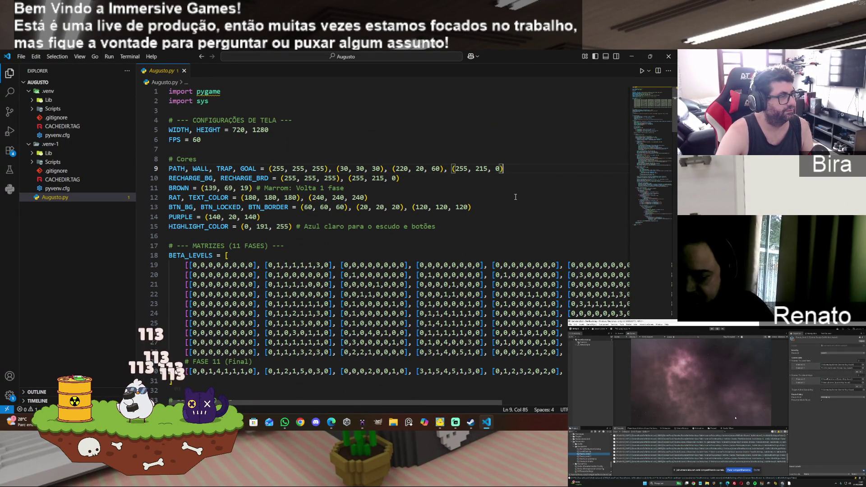
pyautogui.scroll(-5, 515, 196)
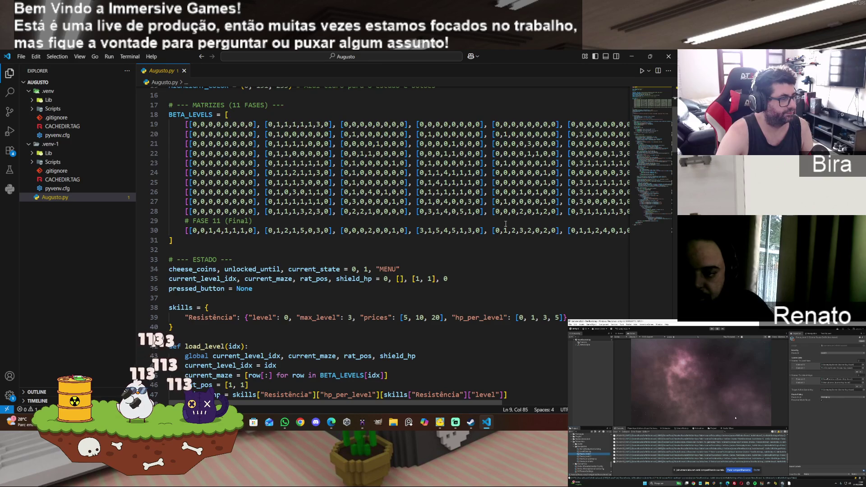
pyautogui.scroll(-1, 506, 224)
pyautogui.scroll(2, 506, 223)
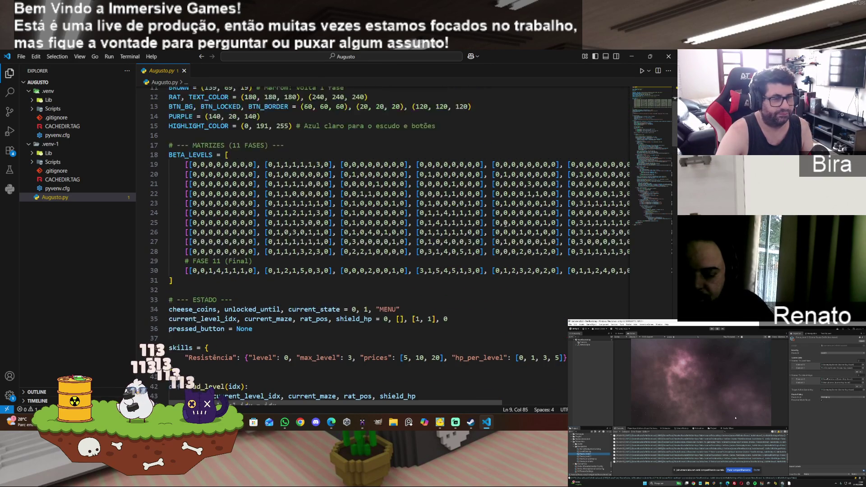
pyautogui.scroll(3, 506, 224)
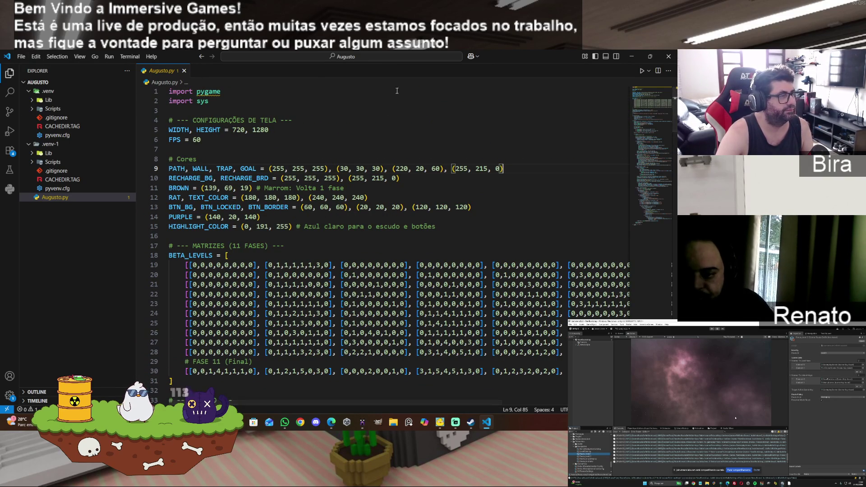
pyautogui.click(666, 58)
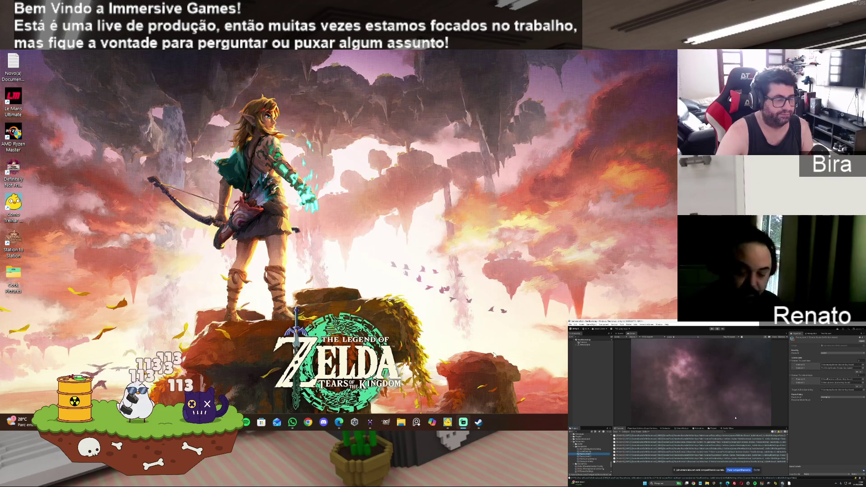
# Close the Steam store window and restore MagicaVoxel from the taskbar
pyautogui.click(477, 422)
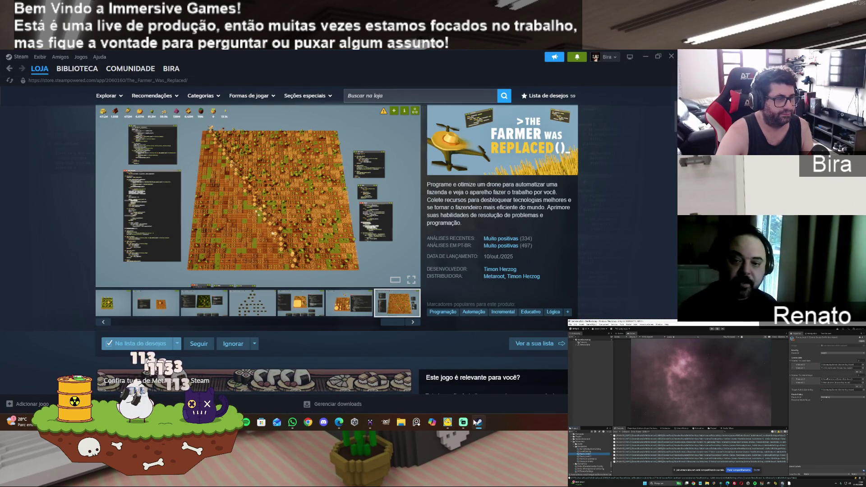
pyautogui.click(671, 56)
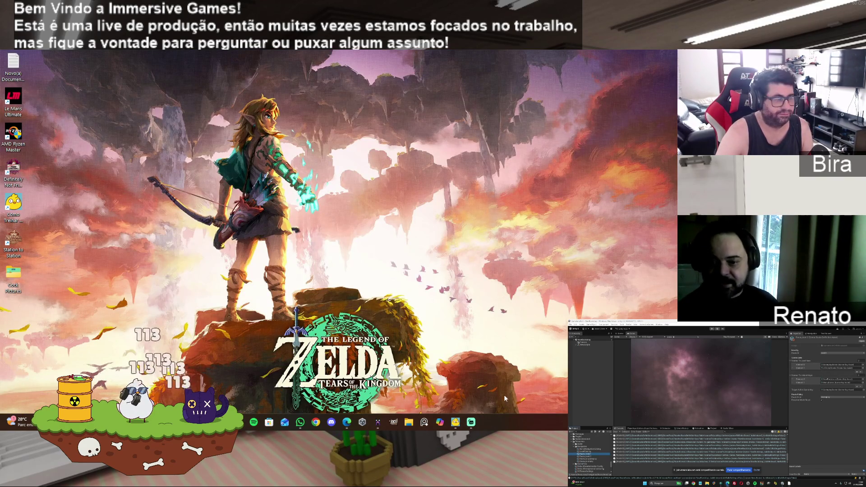
pyautogui.click(378, 423)
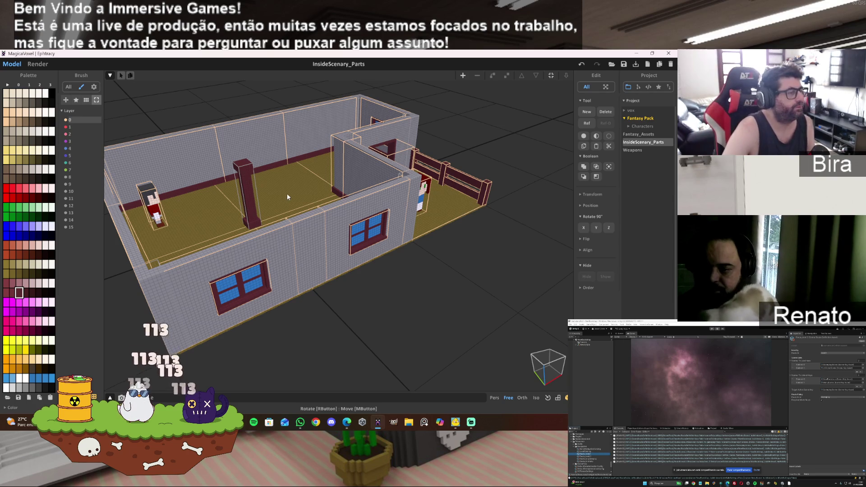
# View the room from above and nudge the selected model up and down
pyautogui.moveTo(283, 179)
pyautogui.mouseDown(button='right')
pyautogui.moveTo(264, 179)
pyautogui.moveTo(310, 161)
pyautogui.mouseUp(button='right')
pyautogui.scroll(6, 269, 162)
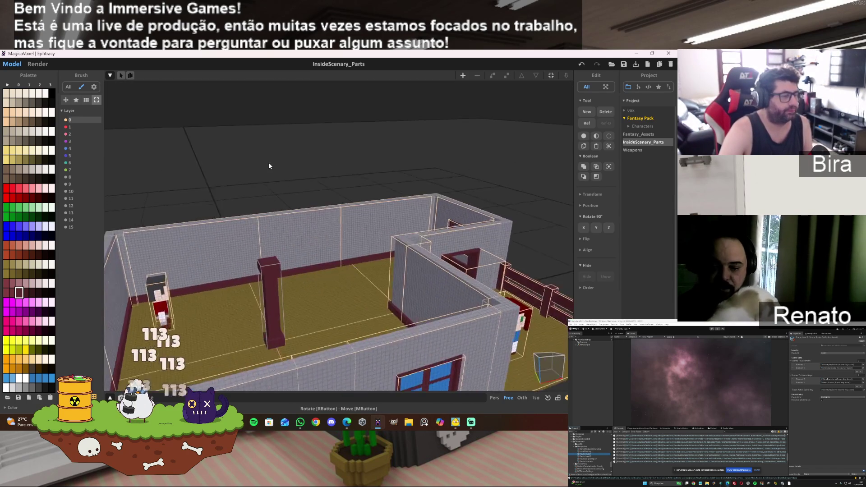
pyautogui.scroll(-5, 230, 160)
pyautogui.moveTo(229, 164)
pyautogui.mouseDown(button='right')
pyautogui.moveTo(421, 329)
pyautogui.moveTo(337, 324)
pyautogui.mouseUp(button='right')
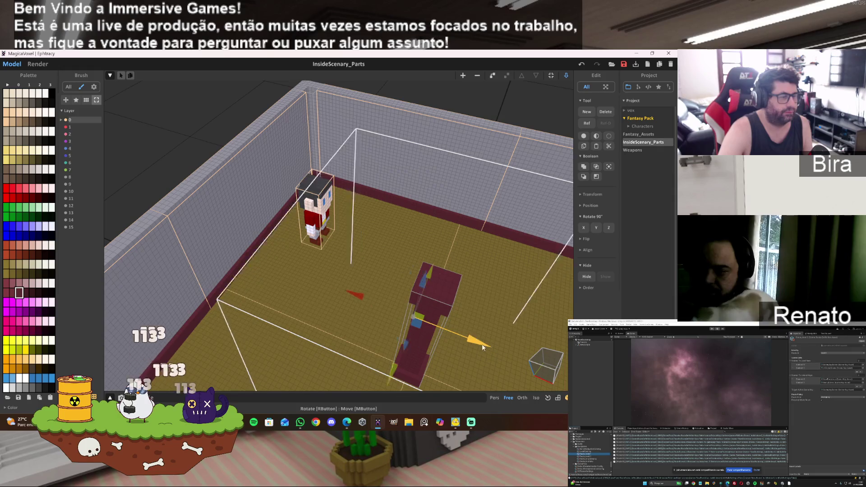
pyautogui.moveTo(323, 262); pyautogui.dragTo(315, 282)
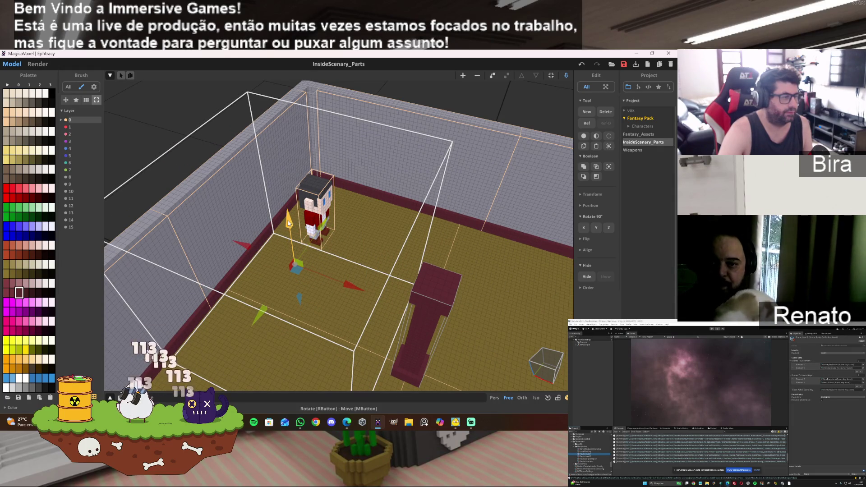
pyautogui.moveTo(291, 226)
pyautogui.mouseDown()
pyautogui.moveTo(350, 195)
pyautogui.moveTo(367, 168)
pyautogui.mouseUp()
# Select the voxel character, shift it right, and rotate it 90° repeatedly until it lies face up
pyautogui.moveTo(367, 168); pyautogui.dragTo(345, 245, button='right')
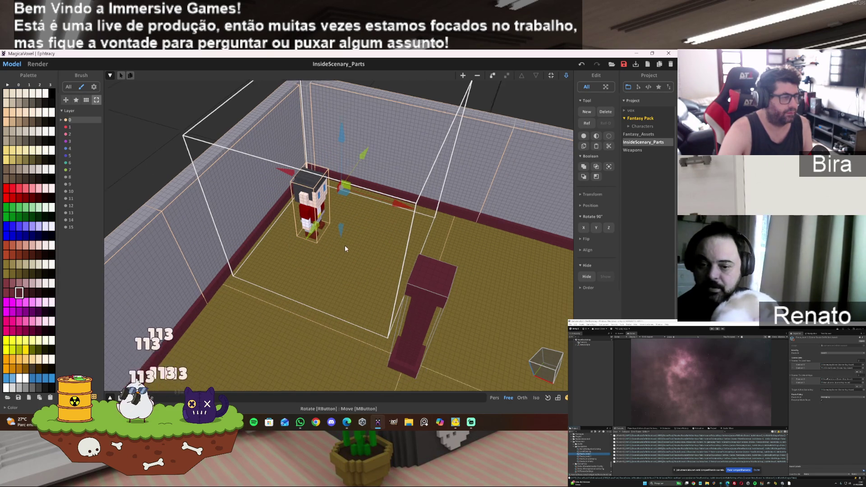
pyautogui.scroll(3, 345, 245)
pyautogui.scroll(2, 345, 246)
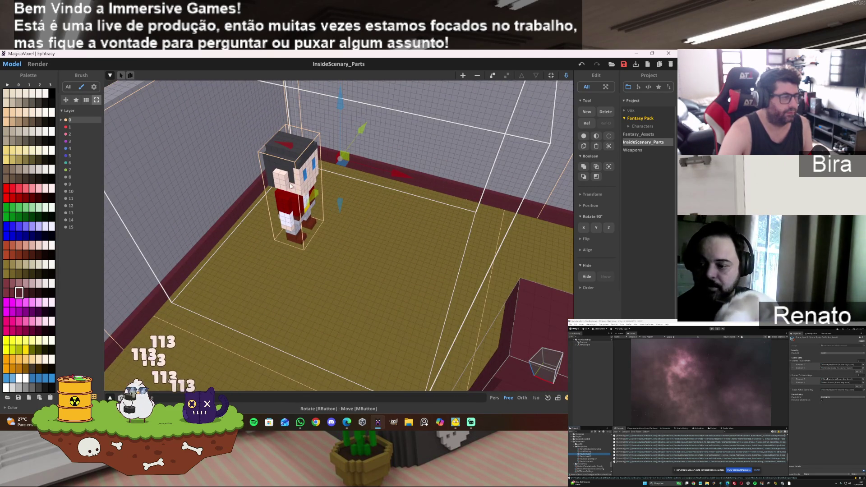
pyautogui.click(297, 192)
pyautogui.moveTo(358, 216)
pyautogui.mouseDown()
pyautogui.moveTo(456, 245)
pyautogui.moveTo(423, 240)
pyautogui.mouseUp()
pyautogui.click(611, 228)
pyautogui.click(612, 226)
pyautogui.click(612, 226)
pyautogui.click(612, 226)
pyautogui.click(596, 228)
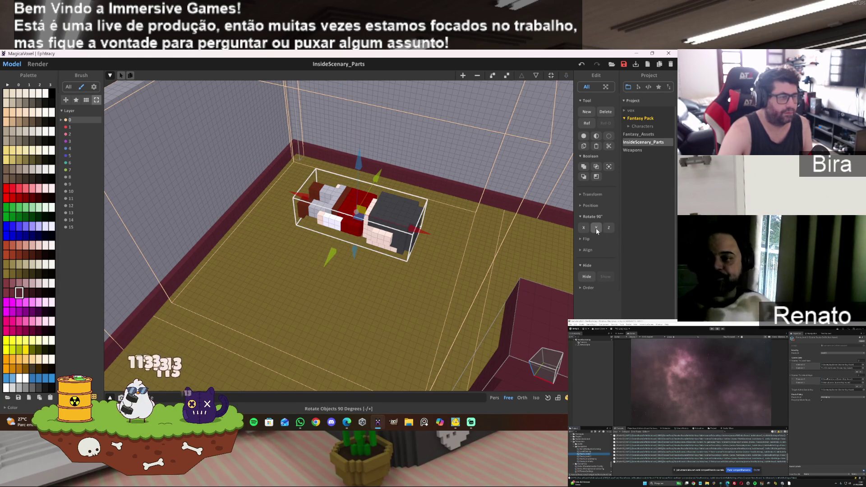
pyautogui.click(597, 229)
pyautogui.click(597, 228)
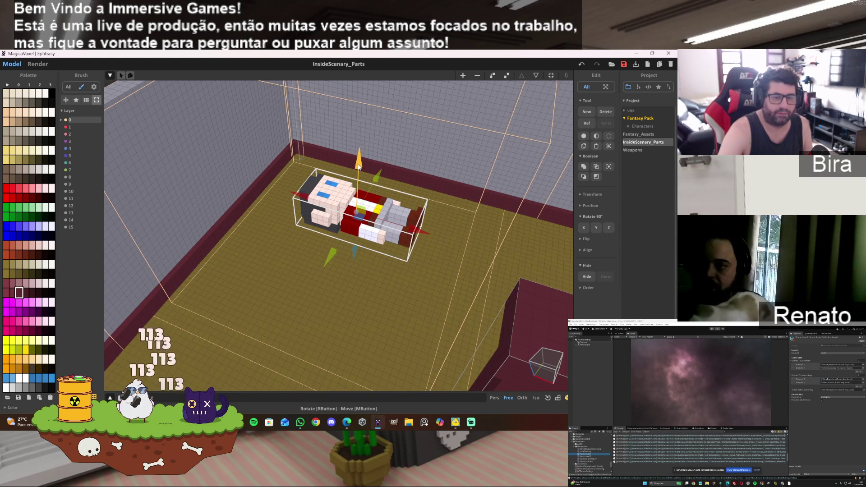
# Adjust the lying character's height, then open the character model for voxel editing
pyautogui.moveTo(359, 161); pyautogui.dragTo(365, 117)
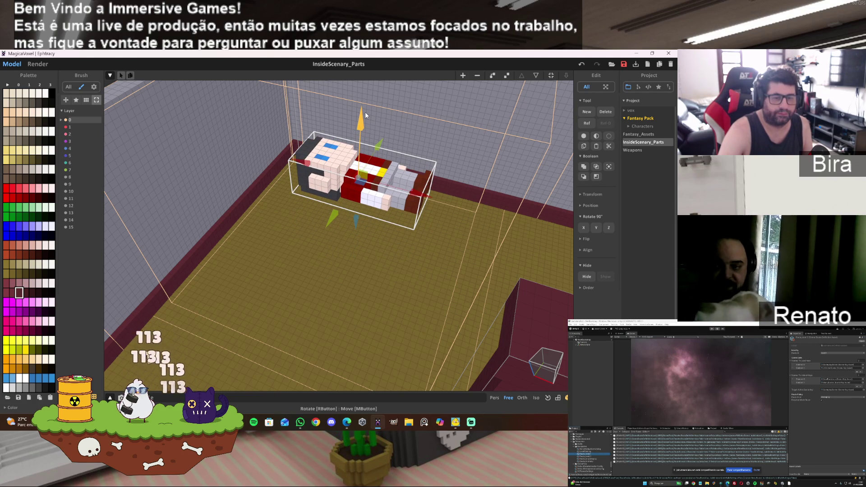
pyautogui.moveTo(365, 116)
pyautogui.mouseDown()
pyautogui.moveTo(345, 207)
pyautogui.moveTo(350, 183)
pyautogui.mouseUp()
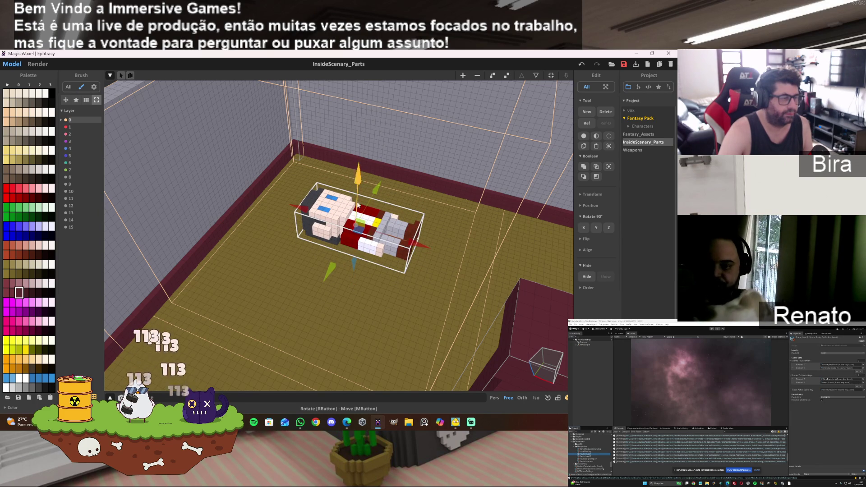
pyautogui.doubleClick(398, 246)
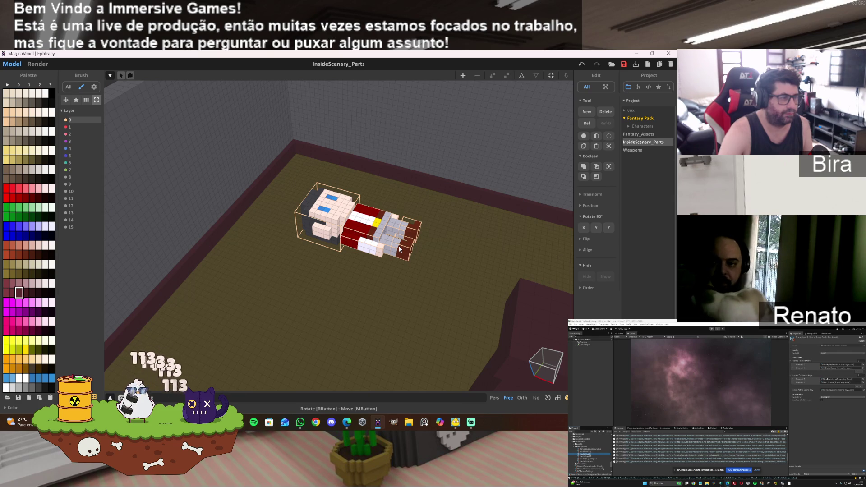
pyautogui.click(524, 75)
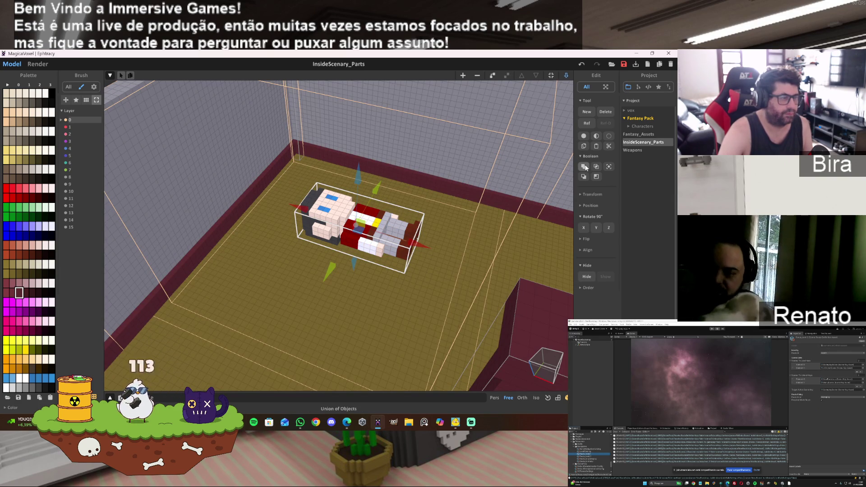
pyautogui.doubleClick(381, 240)
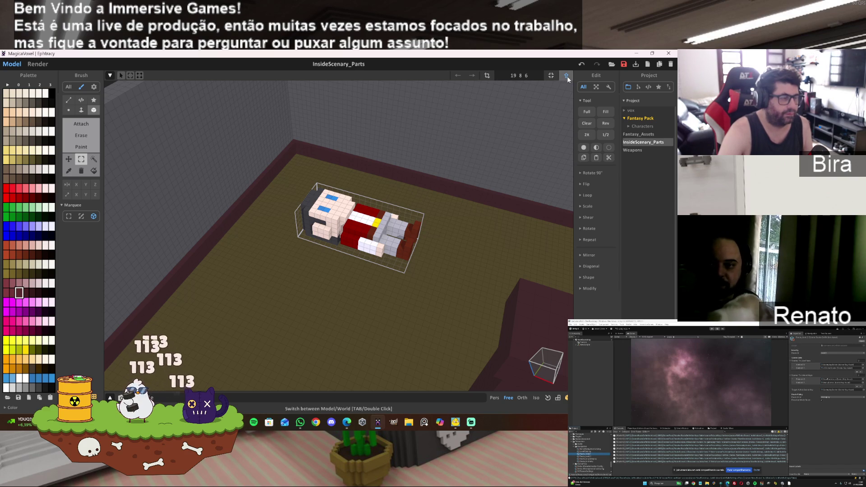
# Switch to World mode with Tab, pick the white swatch, and reopen the room model for editing
pyautogui.moveTo(485, 180)
pyautogui.mouseDown(button='right')
pyautogui.moveTo(375, 213)
pyautogui.moveTo(373, 201)
pyautogui.moveTo(369, 247)
pyautogui.moveTo(374, 242)
pyautogui.mouseUp(button='right')
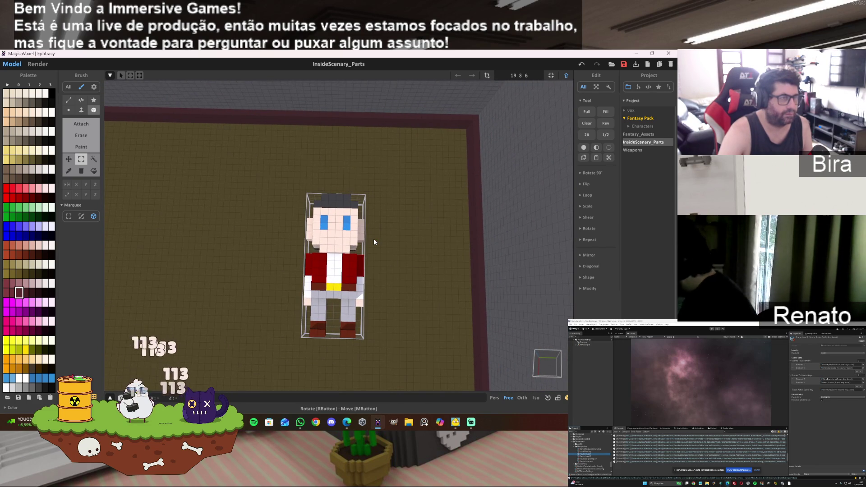
pyautogui.scroll(-3, 373, 239)
pyautogui.moveTo(372, 244); pyautogui.dragTo(442, 228, button='right')
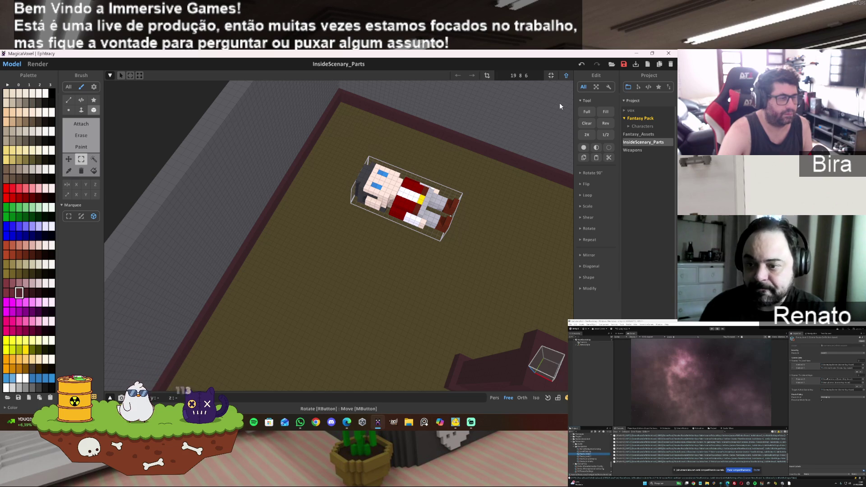
pyautogui.moveTo(433, 236)
pyautogui.mouseDown(button='right')
pyautogui.moveTo(395, 243)
pyautogui.moveTo(365, 266)
pyautogui.mouseUp(button='right')
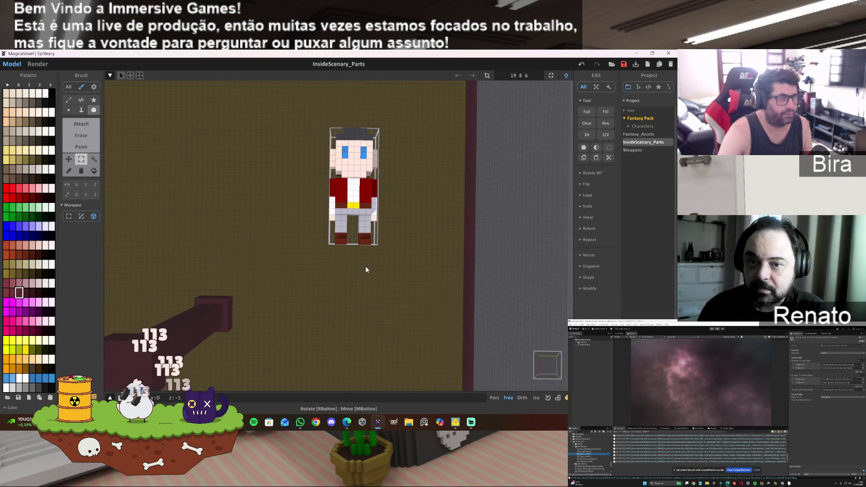
pyautogui.press('Tab')
pyautogui.moveTo(366, 233)
pyautogui.mouseDown(button='right')
pyautogui.moveTo(392, 223)
pyautogui.moveTo(384, 239)
pyautogui.mouseUp(button='right')
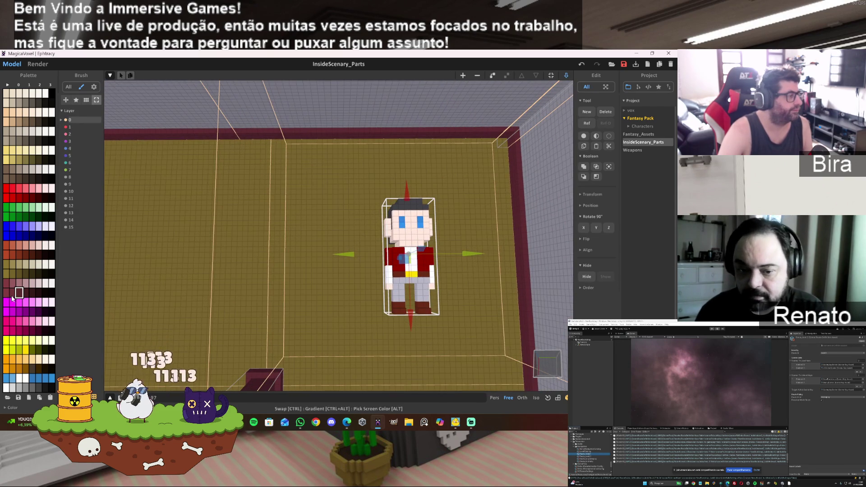
pyautogui.click(25, 378)
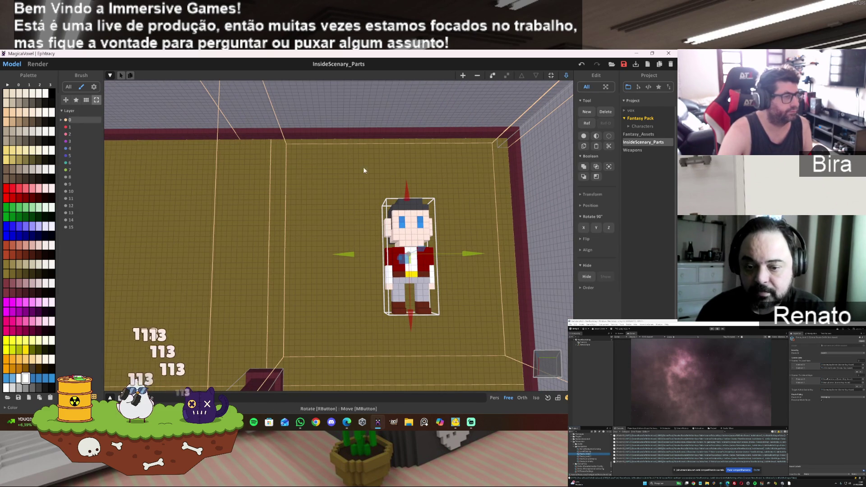
pyautogui.doubleClick(215, 210)
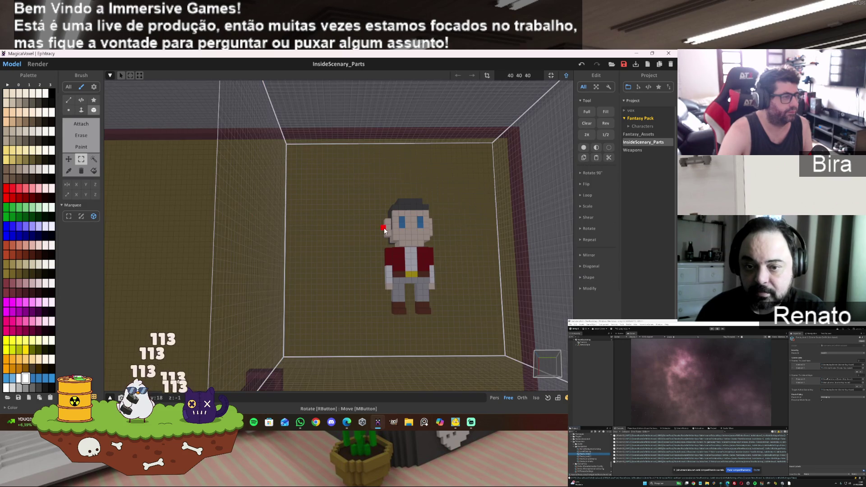
pyautogui.scroll(3, 384, 230)
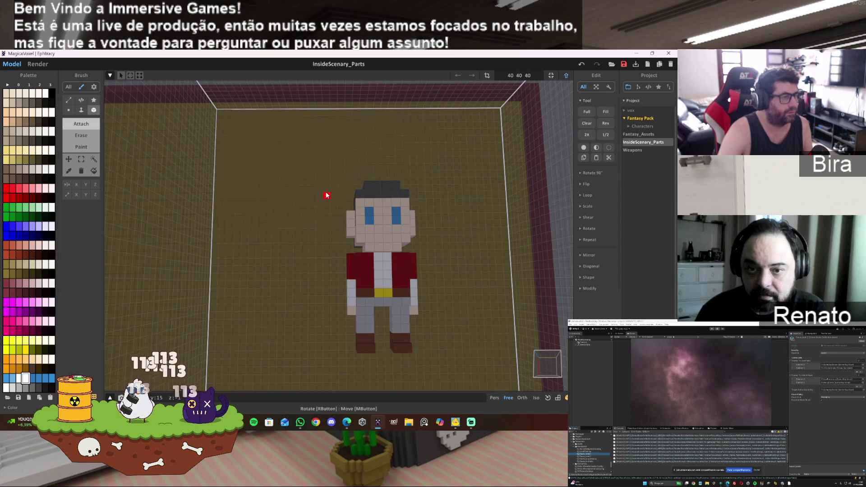
# Paint white voxels on the floor, stretching a rectangle from above the head to beneath the character
pyautogui.moveTo(326, 188)
pyautogui.mouseDown()
pyautogui.moveTo(440, 191)
pyautogui.moveTo(432, 193)
pyautogui.moveTo(425, 300)
pyautogui.moveTo(443, 354)
pyautogui.mouseUp()
pyautogui.moveTo(442, 328); pyautogui.dragTo(442, 326, button='right')
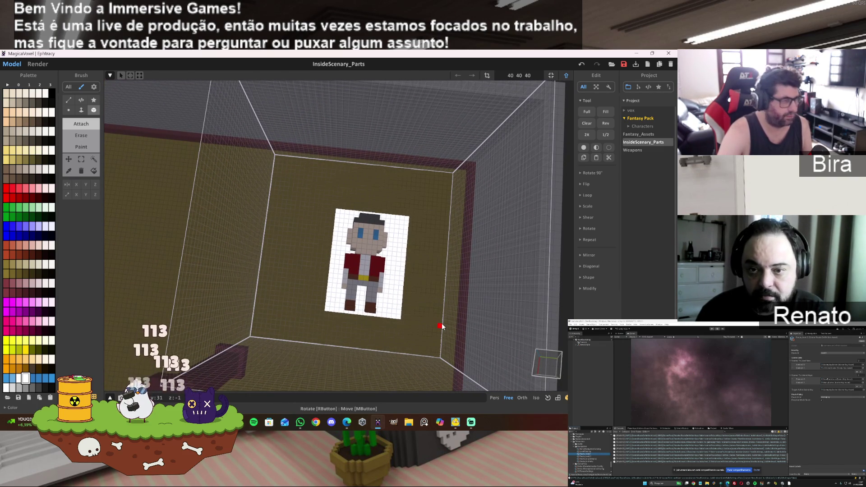
pyautogui.moveTo(359, 230); pyautogui.dragTo(354, 207, button='right')
pyautogui.scroll(3, 354, 203)
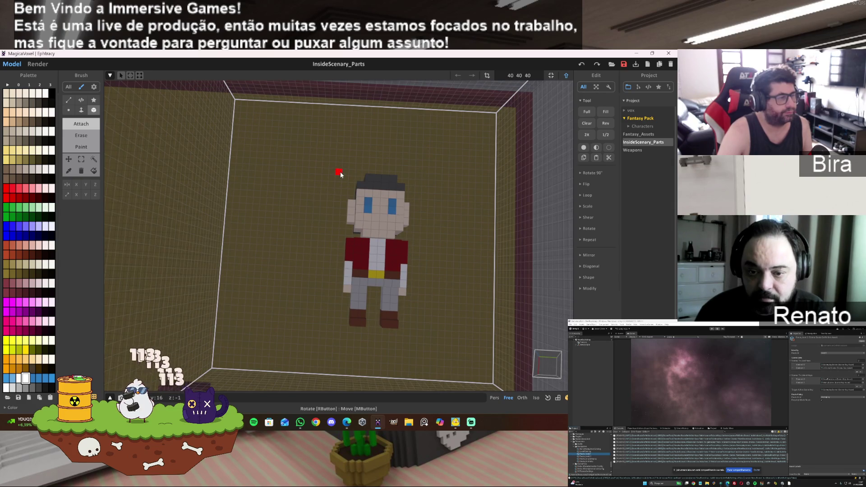
pyautogui.moveTo(333, 175); pyautogui.dragTo(445, 181)
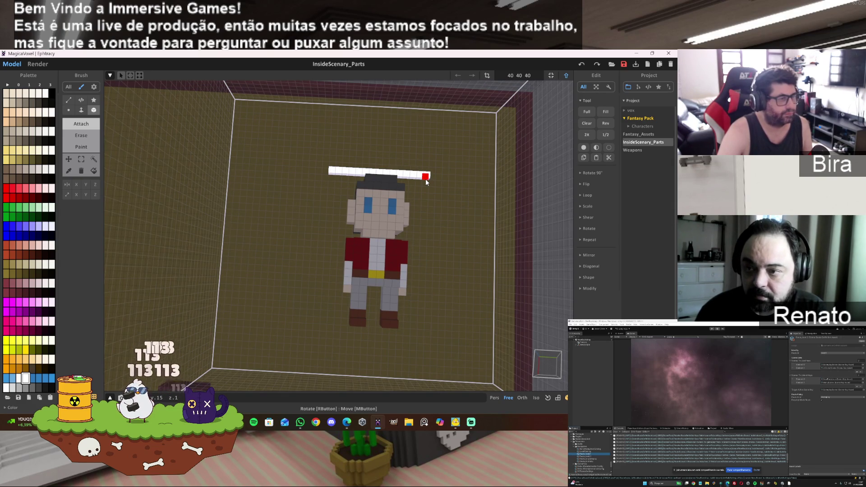
pyautogui.moveTo(431, 179); pyautogui.dragTo(429, 335)
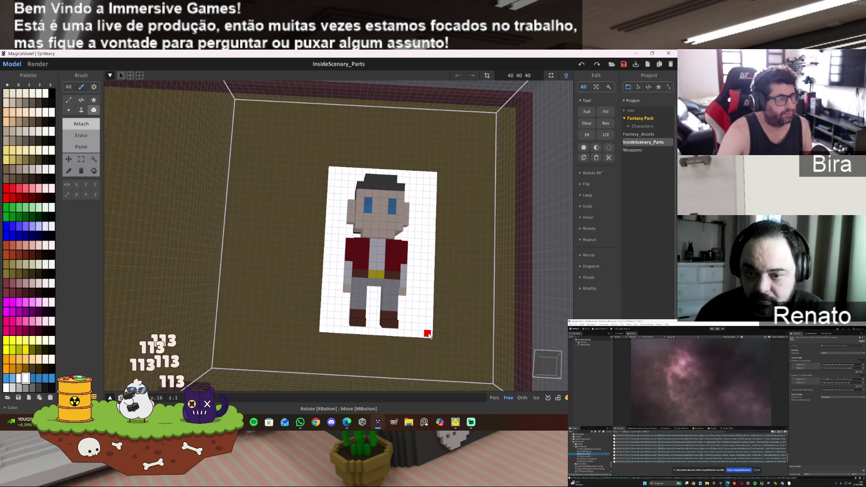
pyautogui.moveTo(427, 336); pyautogui.dragTo(422, 335)
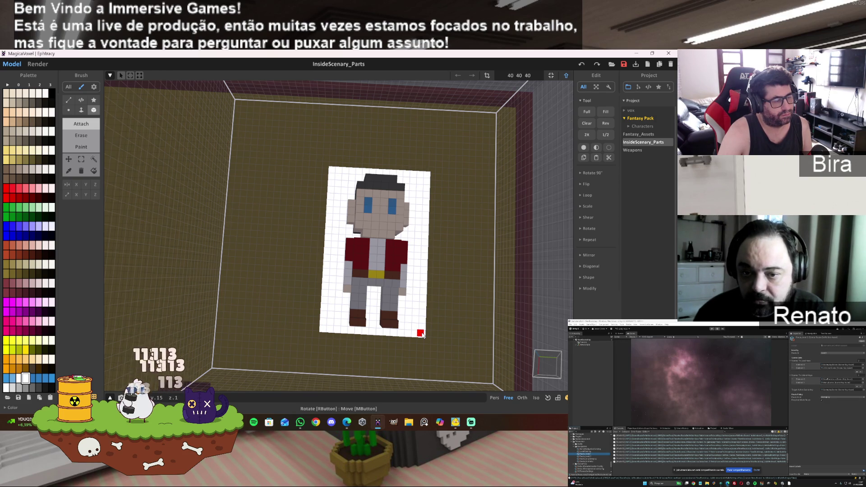
# Inspect the white slab close up, then in World mode move the character model vertically
pyautogui.moveTo(422, 335); pyautogui.dragTo(424, 318, button='middle')
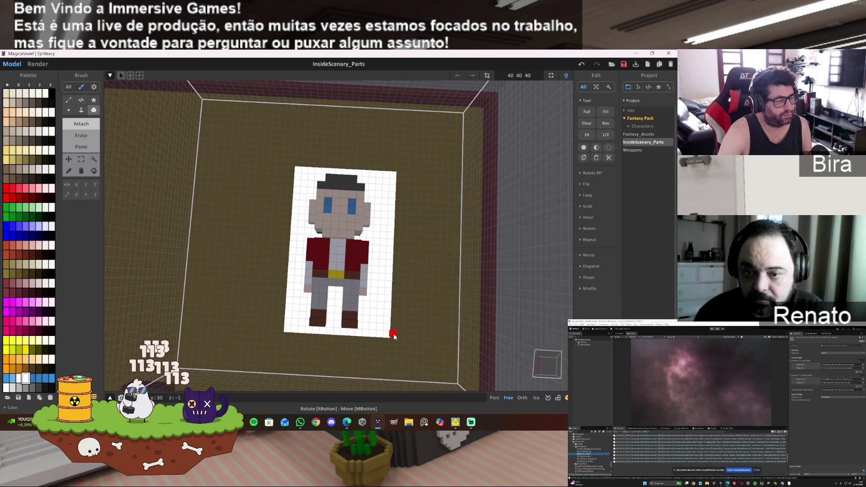
pyautogui.moveTo(424, 318); pyautogui.dragTo(427, 315, button='right')
pyautogui.moveTo(427, 316); pyautogui.dragTo(428, 319, button='middle')
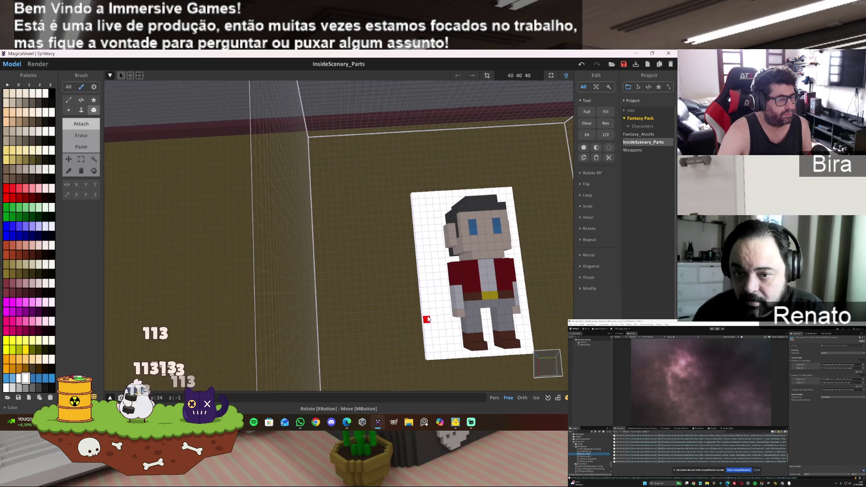
pyautogui.scroll(-3, 428, 319)
pyautogui.moveTo(428, 319)
pyautogui.mouseDown(button='right')
pyautogui.moveTo(418, 356)
pyautogui.moveTo(433, 321)
pyautogui.mouseUp(button='right')
pyautogui.scroll(6, 418, 357)
pyautogui.scroll(-5, 433, 318)
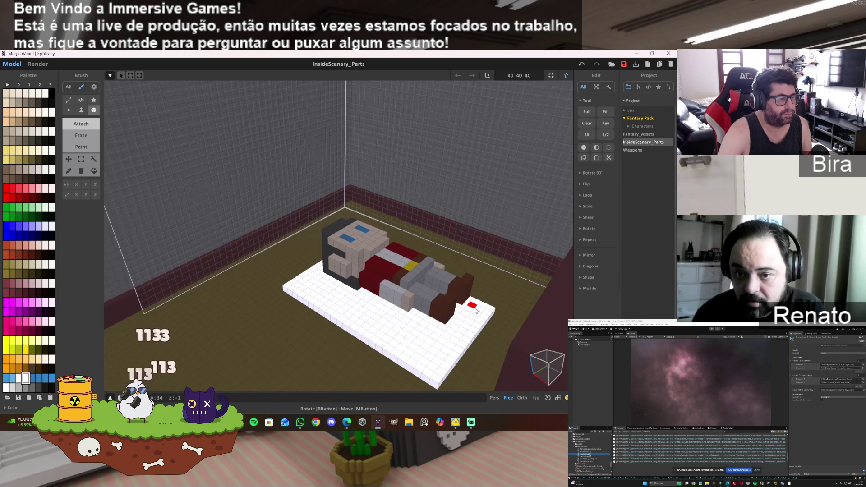
pyautogui.click(568, 75)
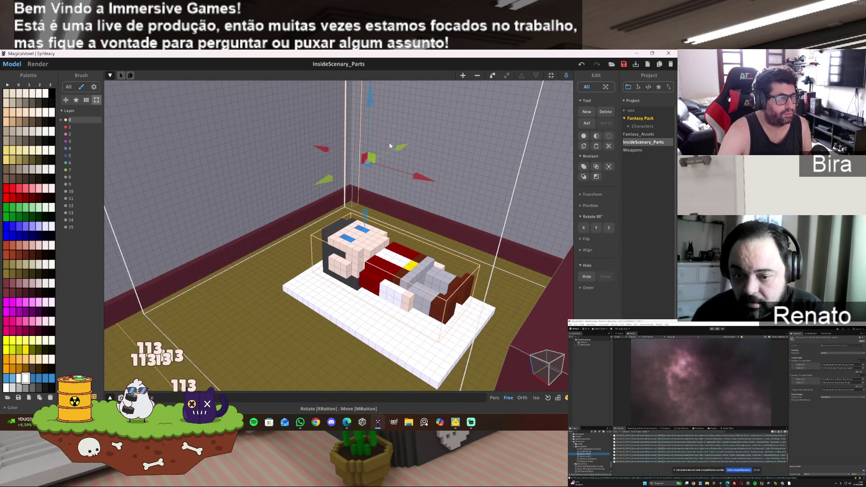
pyautogui.moveTo(375, 104)
pyautogui.mouseDown()
pyautogui.moveTo(372, 113)
pyautogui.moveTo(373, 71)
pyautogui.moveTo(384, 52)
pyautogui.mouseUp()
# Open the mattress model, select the Face brush, reset the camera, and choose Region select
pyautogui.moveTo(396, 142); pyautogui.dragTo(361, 196, button='right')
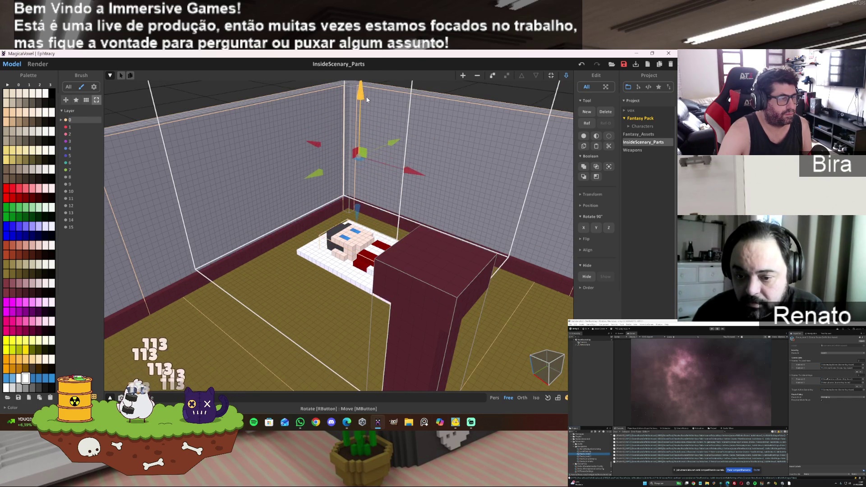
pyautogui.moveTo(364, 115)
pyautogui.mouseDown(button='right')
pyautogui.moveTo(355, 169)
pyautogui.moveTo(291, 213)
pyautogui.moveTo(316, 207)
pyautogui.mouseUp(button='right')
pyautogui.doubleClick(336, 221)
pyautogui.moveTo(332, 276)
pyautogui.mouseDown(button='right')
pyautogui.moveTo(499, 190)
pyautogui.moveTo(466, 193)
pyautogui.mouseUp(button='right')
pyautogui.click(81, 110)
pyautogui.moveTo(170, 168)
pyautogui.mouseDown(button='right')
pyautogui.moveTo(415, 244)
pyautogui.moveTo(419, 208)
pyautogui.moveTo(439, 191)
pyautogui.mouseUp(button='right')
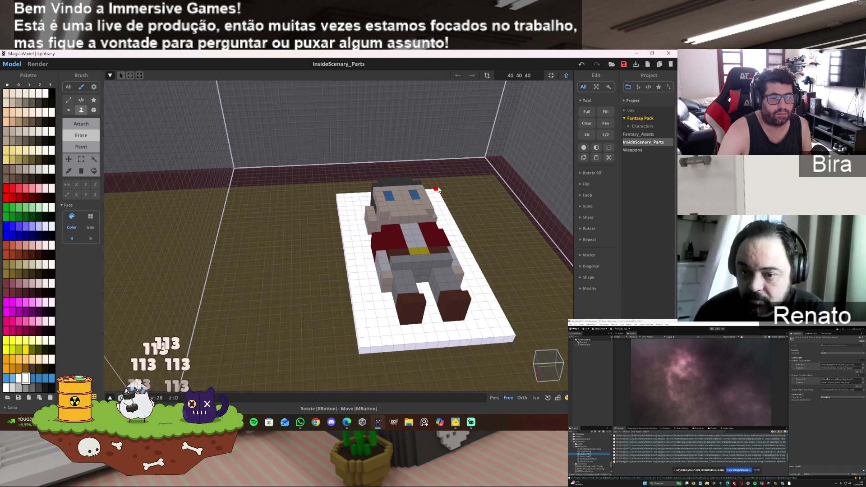
pyautogui.moveTo(439, 189); pyautogui.dragTo(438, 186, button='right')
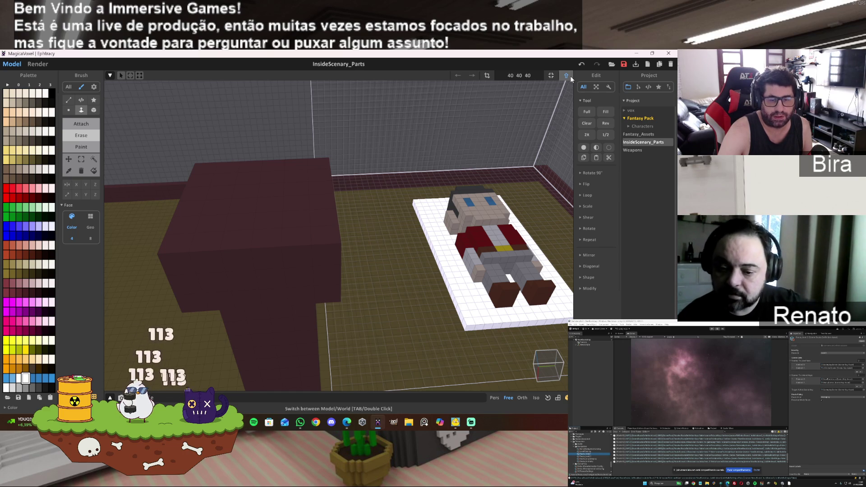
pyautogui.click(569, 75)
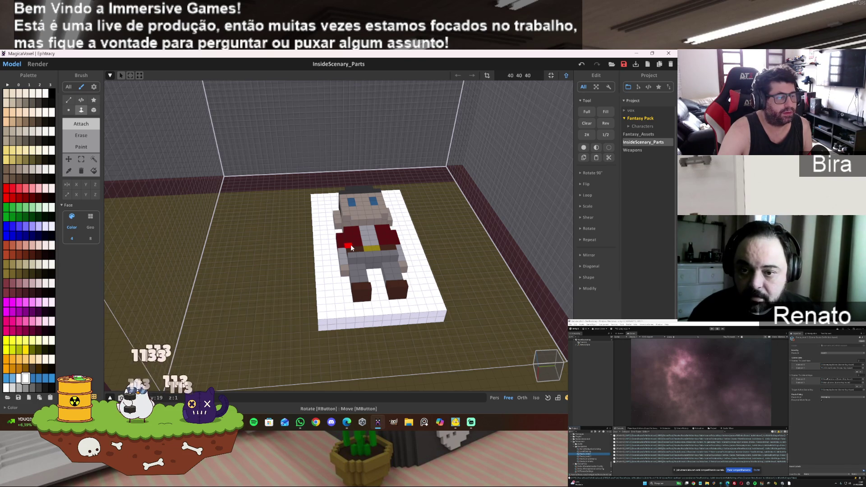
pyautogui.click(94, 159)
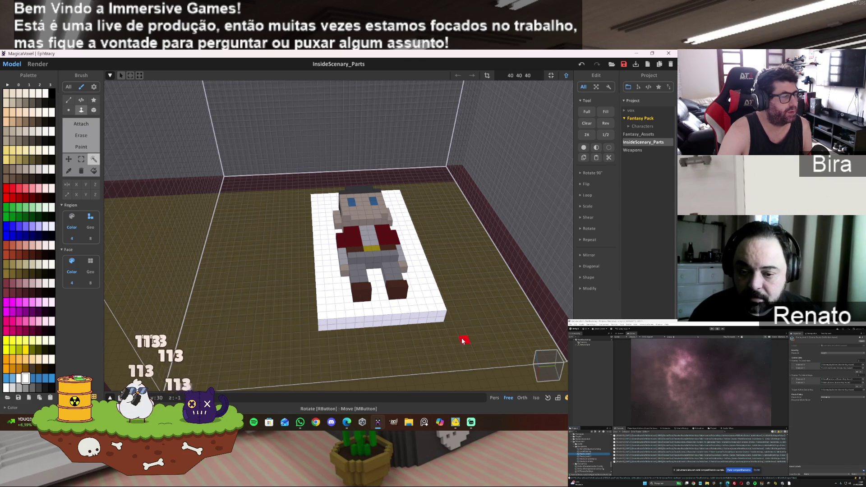
# Thicken the white mattress, stepping through undo and redo to settle its height
pyautogui.moveTo(359, 319)
pyautogui.mouseDown(button='right')
pyautogui.moveTo(387, 309)
pyautogui.moveTo(315, 346)
pyautogui.mouseUp(button='right')
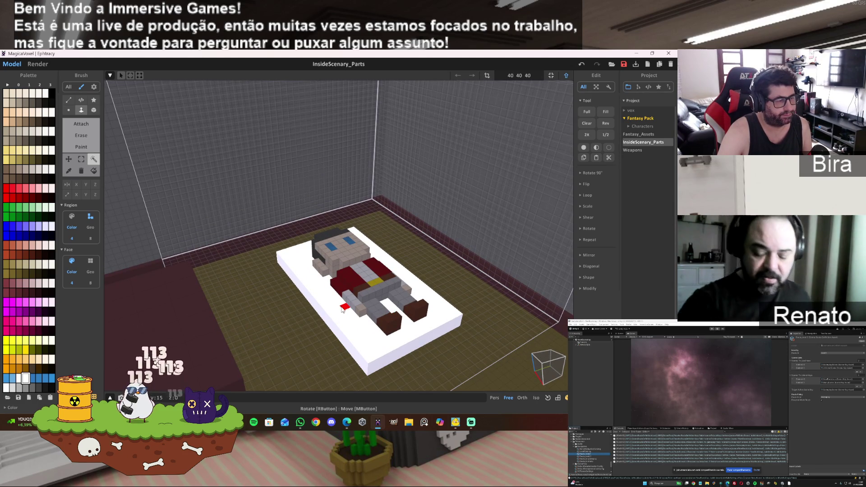
pyautogui.hotkey('ctrl', 'z')
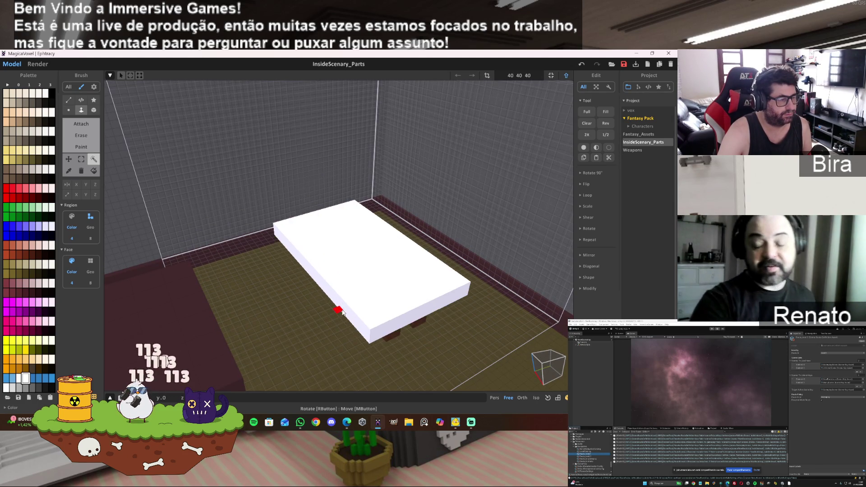
pyautogui.hotkey('ctrl', 'y')
pyautogui.hotkey('ctrl', 'z')
pyautogui.hotkey('ctrl', 'y')
pyautogui.hotkey('ctrl', 'y')
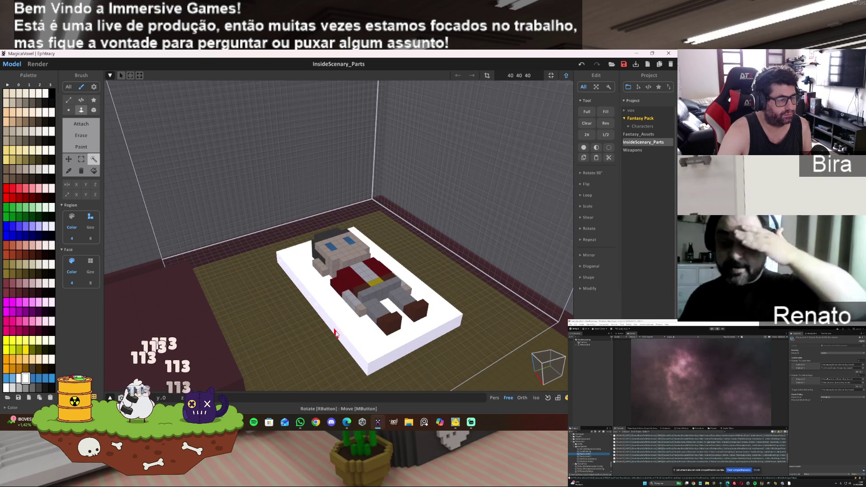
pyautogui.hotkey('ctrl', 'z')
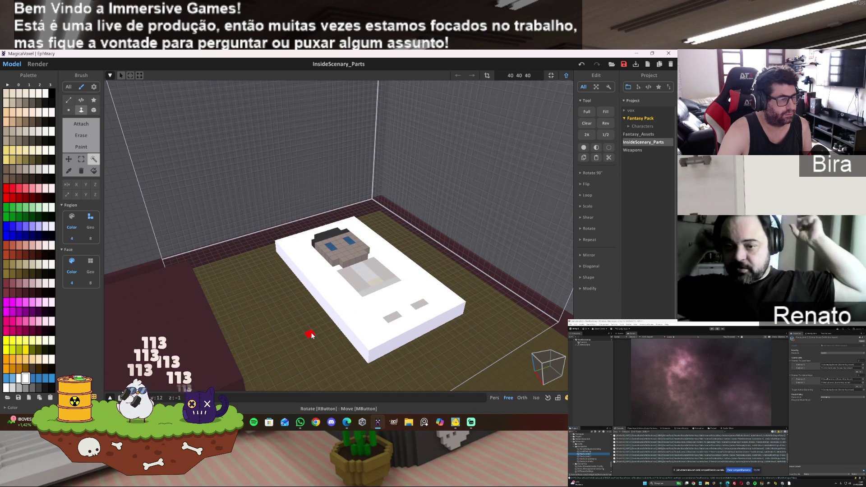
pyautogui.scroll(5, 311, 334)
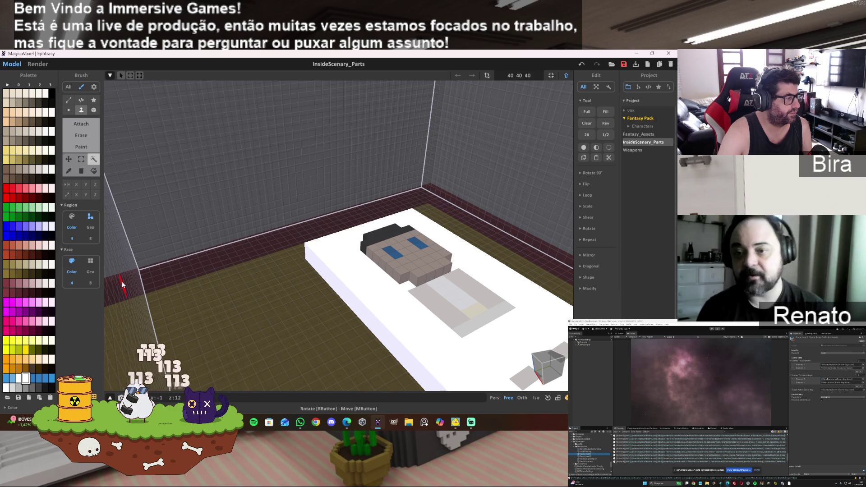
# Sample the wall's maroon colour, switch to Attach, and undo the stray maroon floor fill
pyautogui.moveTo(122, 284)
pyautogui.mouseDown(button='right')
pyautogui.moveTo(206, 248)
pyautogui.moveTo(250, 293)
pyautogui.moveTo(319, 231)
pyautogui.moveTo(352, 236)
pyautogui.moveTo(344, 213)
pyautogui.moveTo(296, 336)
pyautogui.moveTo(229, 333)
pyautogui.mouseUp(button='right')
pyautogui.keyDown('alt'); pyautogui.click(269, 292); pyautogui.keyUp('alt')
pyautogui.click(86, 125)
pyautogui.scroll(3, 319, 231)
pyautogui.scroll(-3, 296, 337)
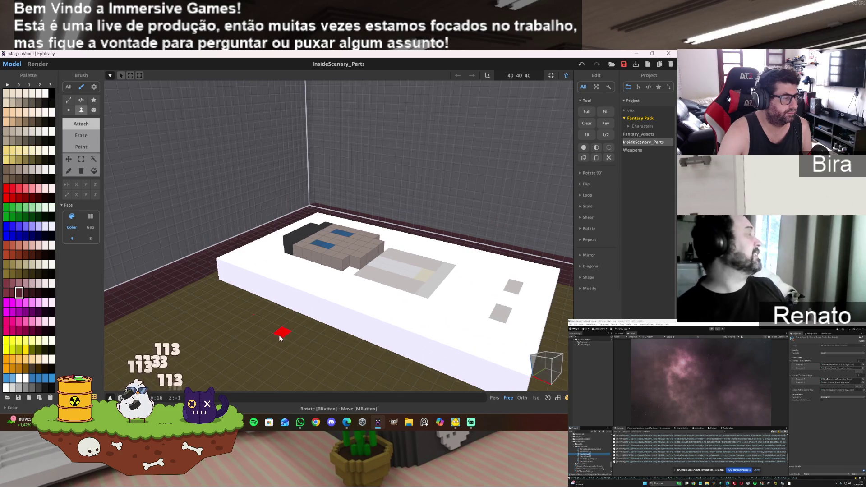
pyautogui.click(216, 296)
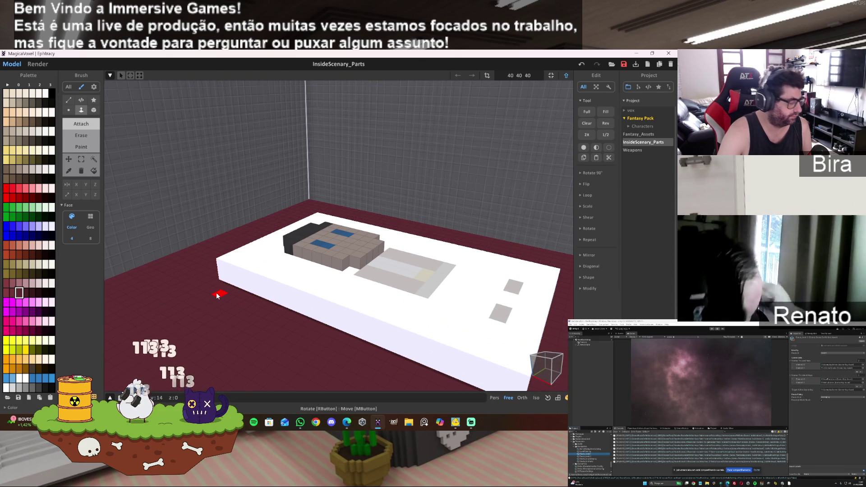
pyautogui.hotkey('ctrl', 'z')
pyautogui.click(93, 109)
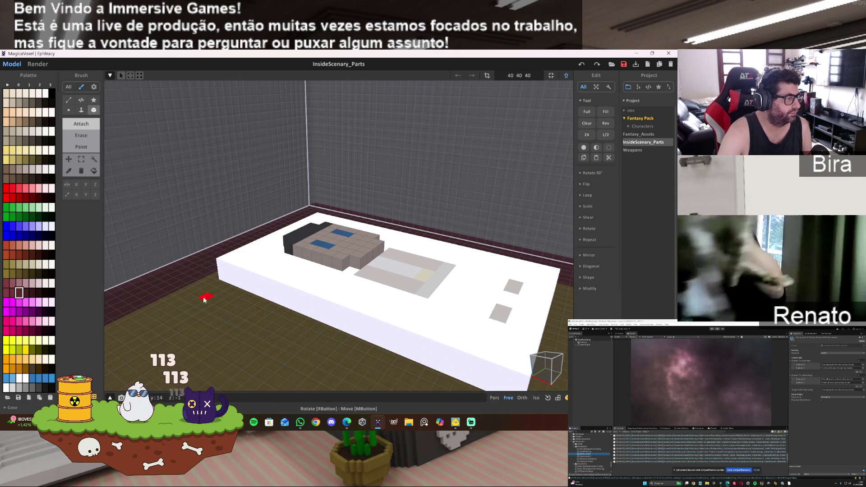
# Raise and extend a maroon column at the bed post, then undo the extra voxels
pyautogui.moveTo(226, 297); pyautogui.dragTo(218, 277)
pyautogui.moveTo(218, 277)
pyautogui.mouseDown(button='right')
pyautogui.moveTo(261, 303)
pyautogui.moveTo(283, 299)
pyautogui.moveTo(256, 264)
pyautogui.mouseUp(button='right')
pyautogui.click(261, 286)
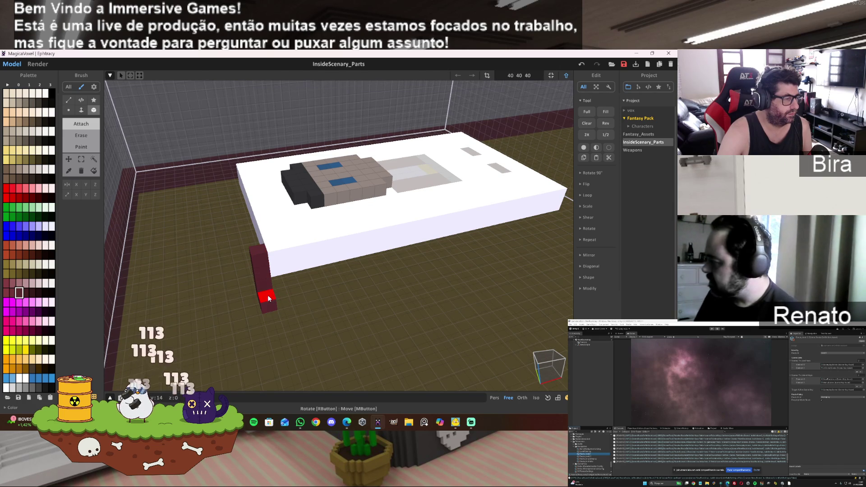
pyautogui.moveTo(282, 296)
pyautogui.mouseDown(button='right')
pyautogui.moveTo(278, 305)
pyautogui.moveTo(166, 292)
pyautogui.moveTo(186, 299)
pyautogui.mouseUp(button='right')
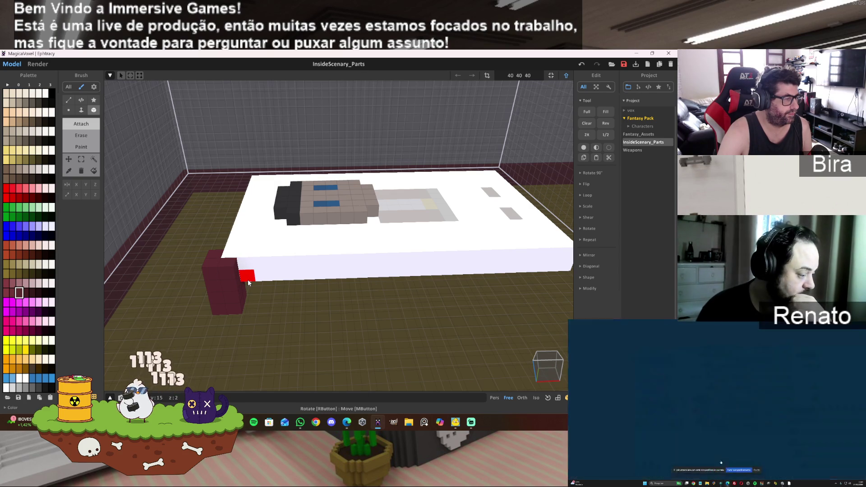
pyautogui.moveTo(318, 302); pyautogui.dragTo(309, 302, button='right')
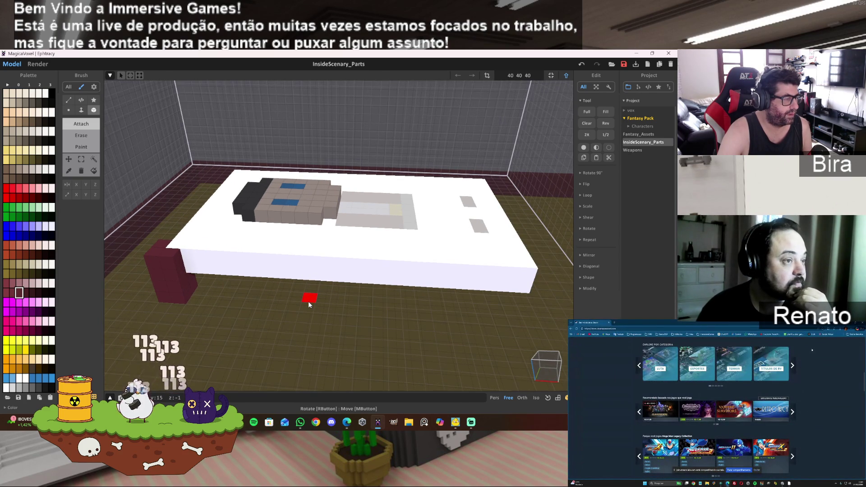
pyautogui.scroll(-2, 308, 303)
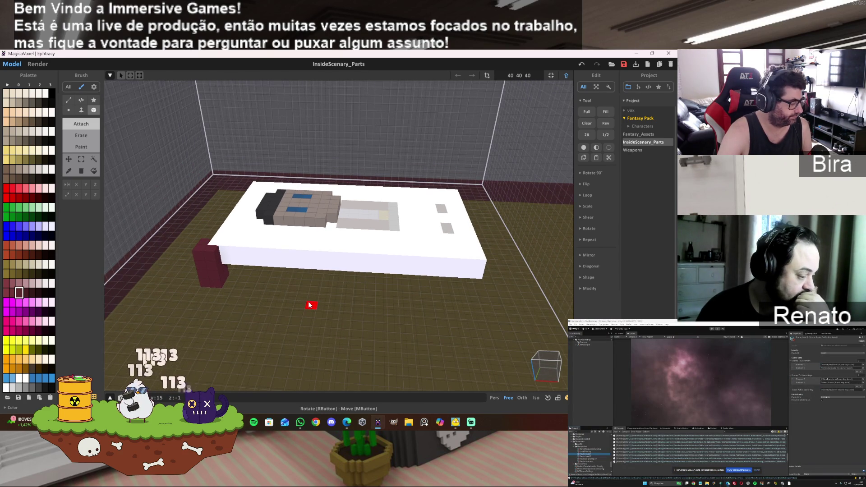
pyautogui.hotkey('ctrl', 'z')
pyautogui.hotkey('ctrl', 'z')
pyautogui.hotkey('ctrl', 'z')
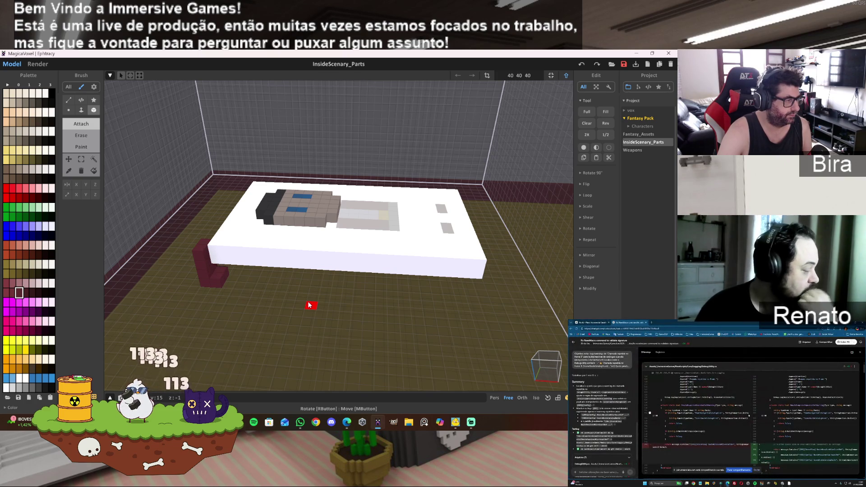
# Try widening the maroon post to double width with face extrusion, then undo it
pyautogui.moveTo(267, 296); pyautogui.dragTo(280, 296, button='right')
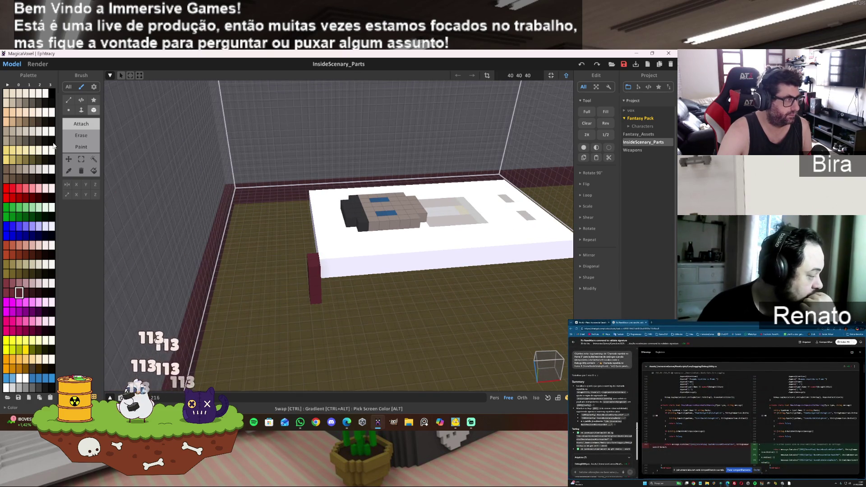
pyautogui.scroll(3, 270, 233)
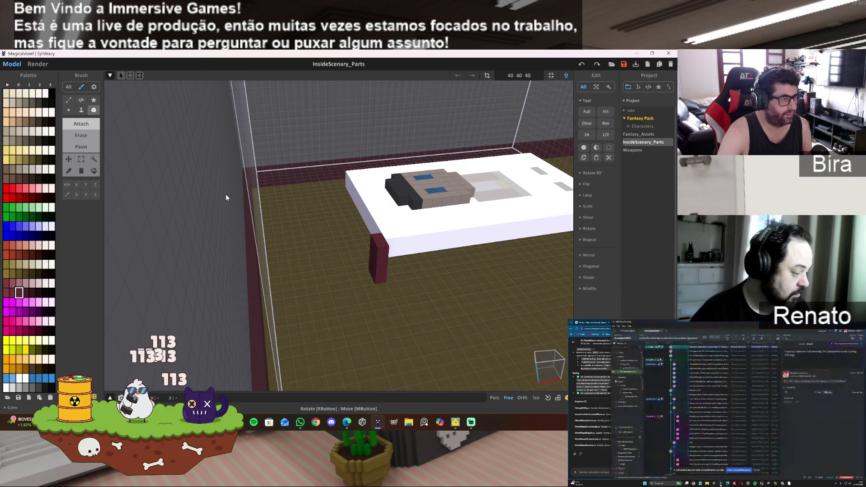
pyautogui.press('f')
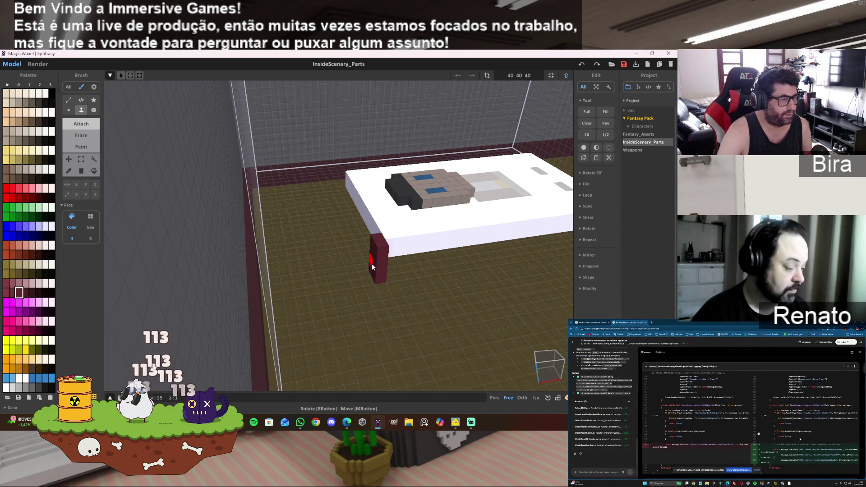
pyautogui.click(374, 267)
pyautogui.moveTo(377, 267); pyautogui.dragTo(324, 272, button='right')
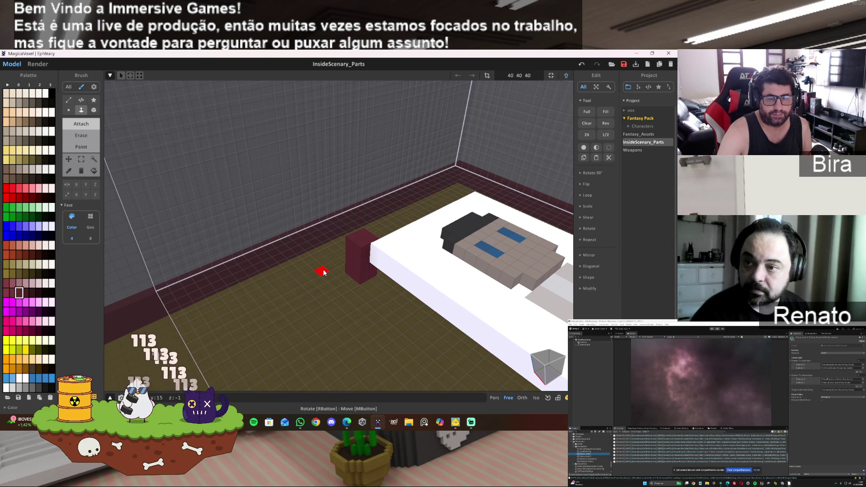
pyautogui.moveTo(324, 272); pyautogui.dragTo(368, 276, button='right')
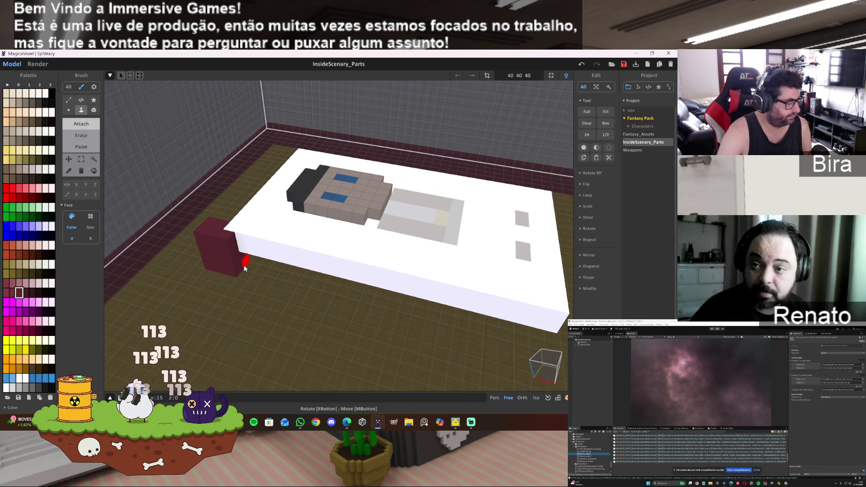
pyautogui.hotkey('ctrl', 'z')
# Attach a small maroon block to the post's mattress-facing side using the Box brush
pyautogui.click(94, 110)
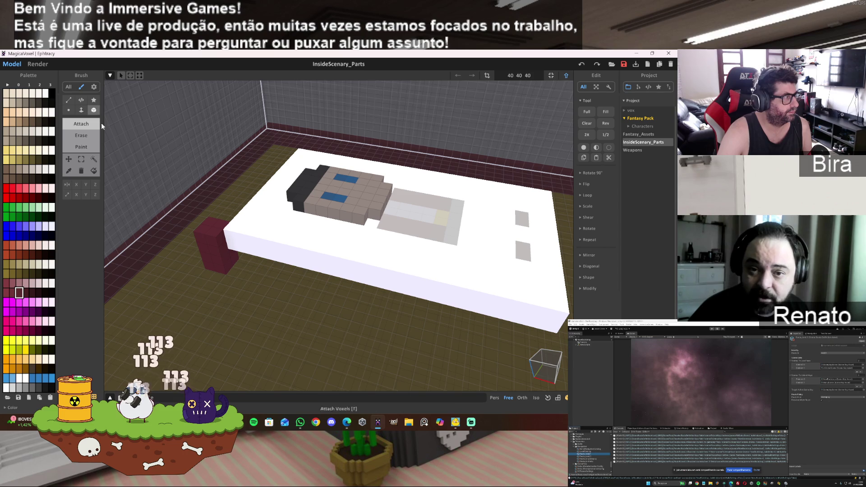
pyautogui.click(235, 256)
pyautogui.click(81, 110)
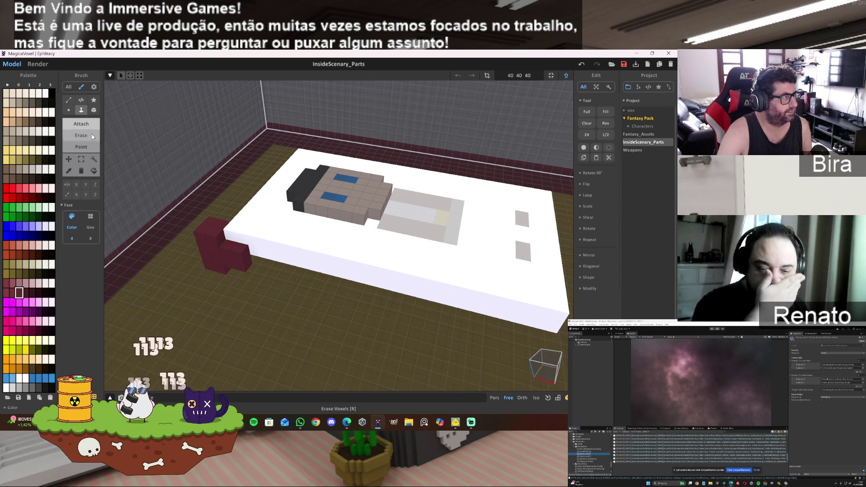
# Extrude the post into a maroon rail along the mattress and erase the lower front block
pyautogui.moveTo(240, 256); pyautogui.dragTo(564, 339)
pyautogui.moveTo(522, 320)
pyautogui.mouseDown(button='right')
pyautogui.moveTo(460, 321)
pyautogui.moveTo(510, 307)
pyautogui.mouseUp(button='right')
pyautogui.scroll(5, 510, 307)
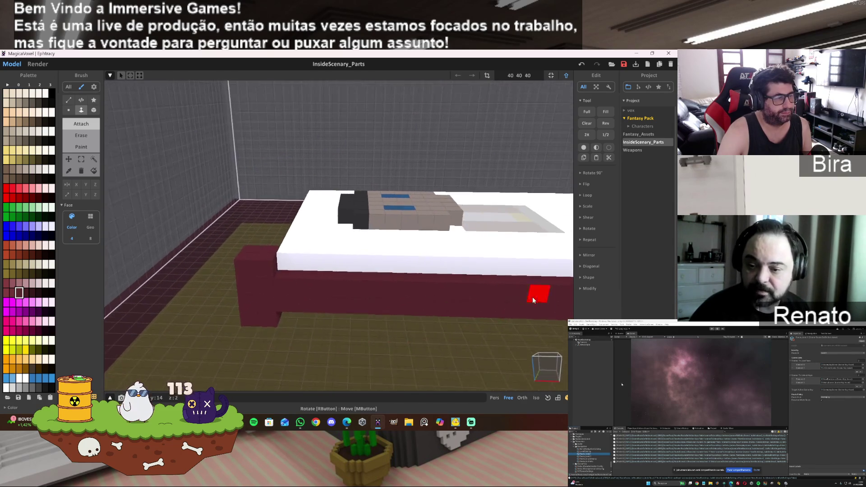
pyautogui.scroll(-5, 532, 297)
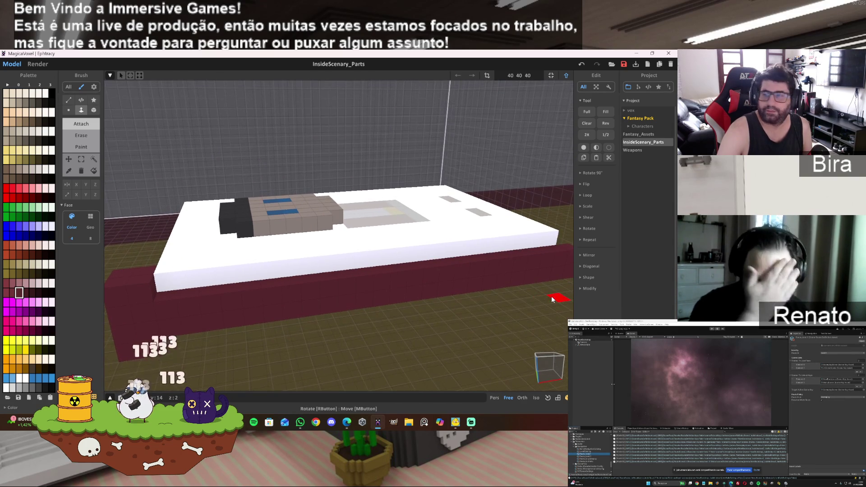
pyautogui.scroll(-3, 151, 289)
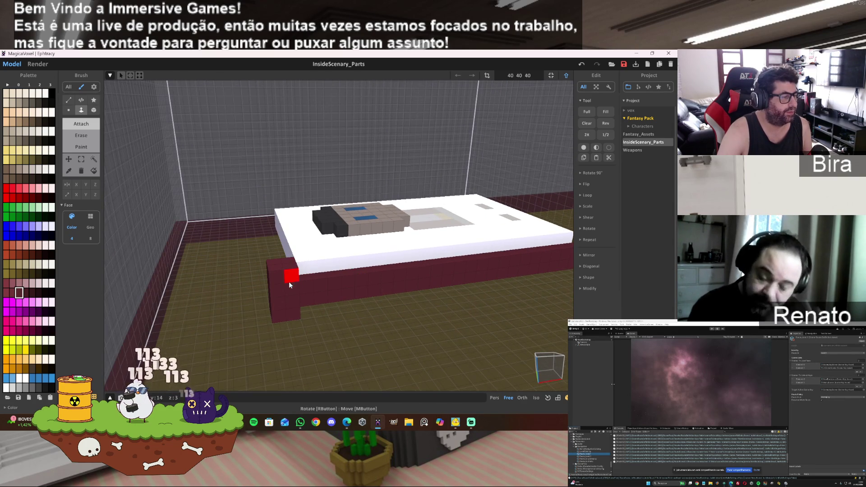
pyautogui.click(283, 297)
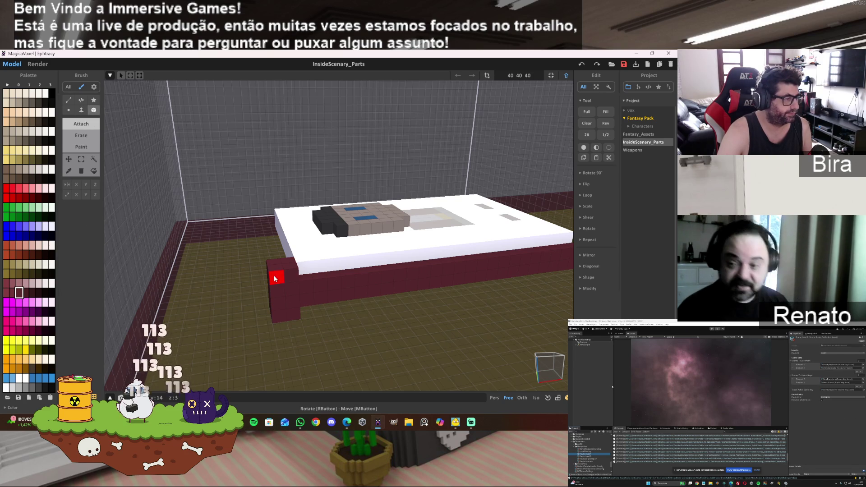
# Test an extra layer on the far corner post, undo it, and inspect the bed's corner
pyautogui.moveTo(286, 311); pyautogui.dragTo(395, 298, button='middle')
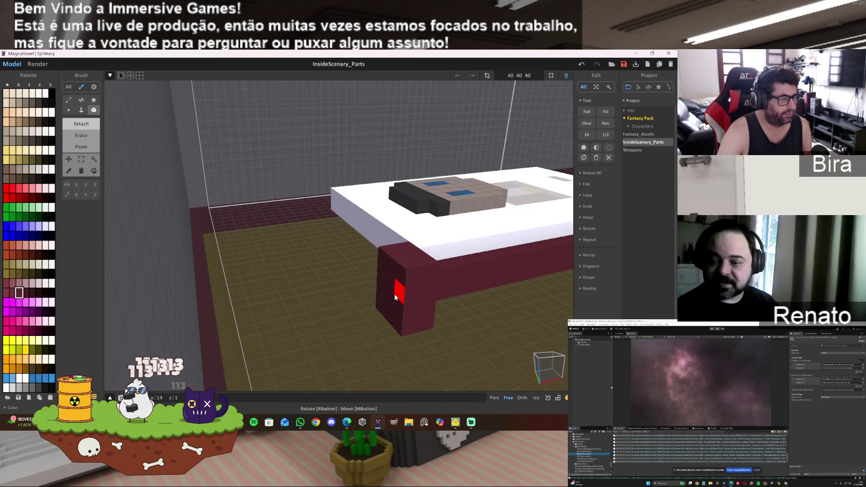
pyautogui.click(385, 266)
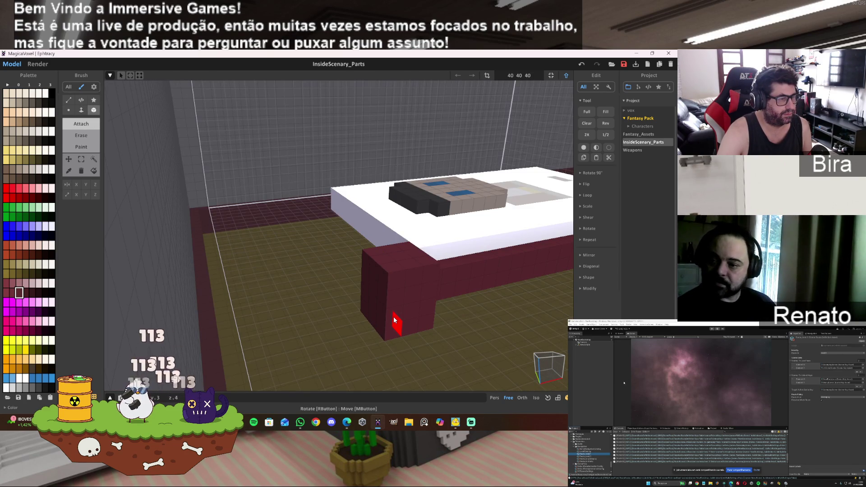
pyautogui.hotkey('ctrl', 'z')
pyautogui.moveTo(394, 319)
pyautogui.mouseDown(button='right')
pyautogui.moveTo(488, 286)
pyautogui.moveTo(467, 295)
pyautogui.moveTo(414, 286)
pyautogui.moveTo(420, 291)
pyautogui.moveTo(412, 296)
pyautogui.moveTo(404, 273)
pyautogui.moveTo(381, 329)
pyautogui.mouseUp(button='right')
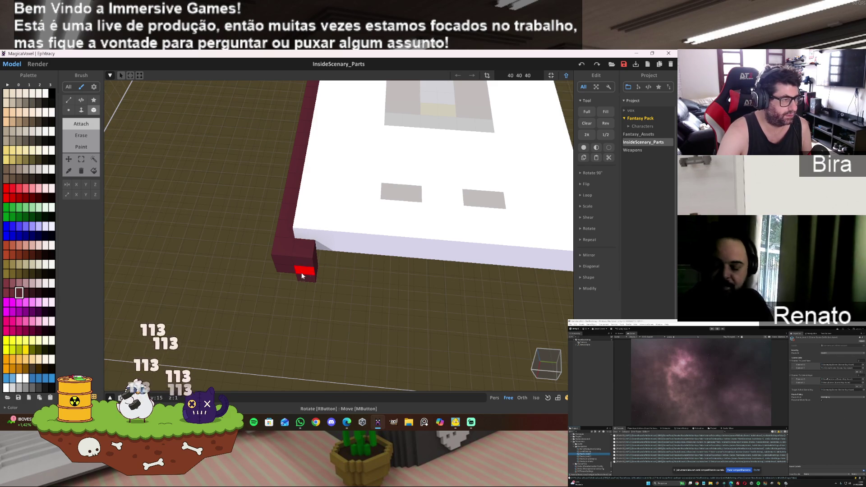
pyautogui.moveTo(300, 290)
pyautogui.mouseDown(button='right')
pyautogui.moveTo(377, 286)
pyautogui.moveTo(338, 271)
pyautogui.moveTo(390, 271)
pyautogui.mouseUp(button='right')
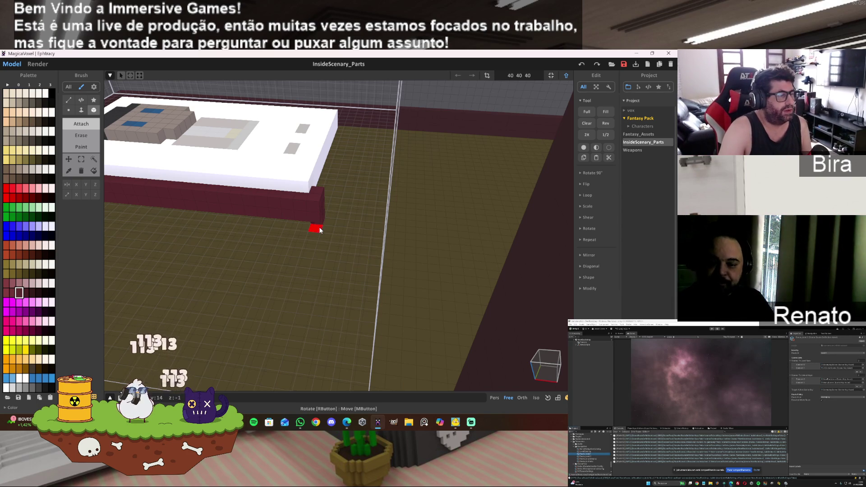
pyautogui.moveTo(358, 218); pyautogui.dragTo(303, 219, button='right')
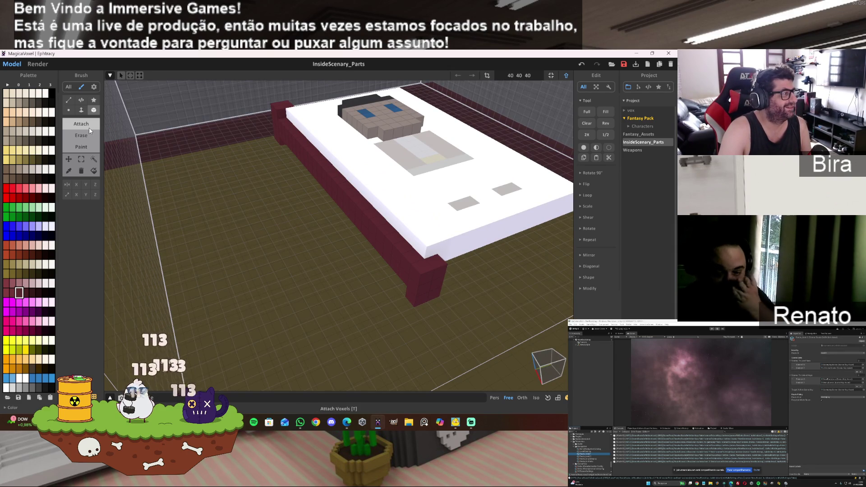
# Undo trial voxels added near the corner post and centre the view on it
pyautogui.click(430, 290)
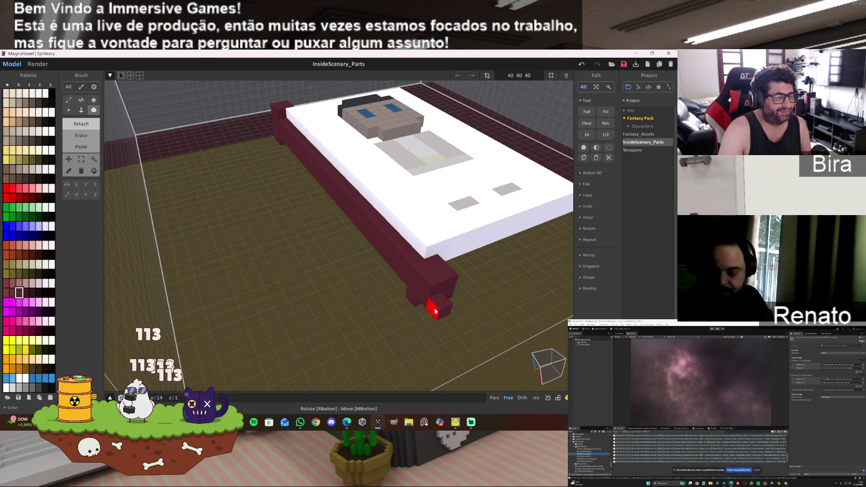
pyautogui.hotkey('ctrl', 'z')
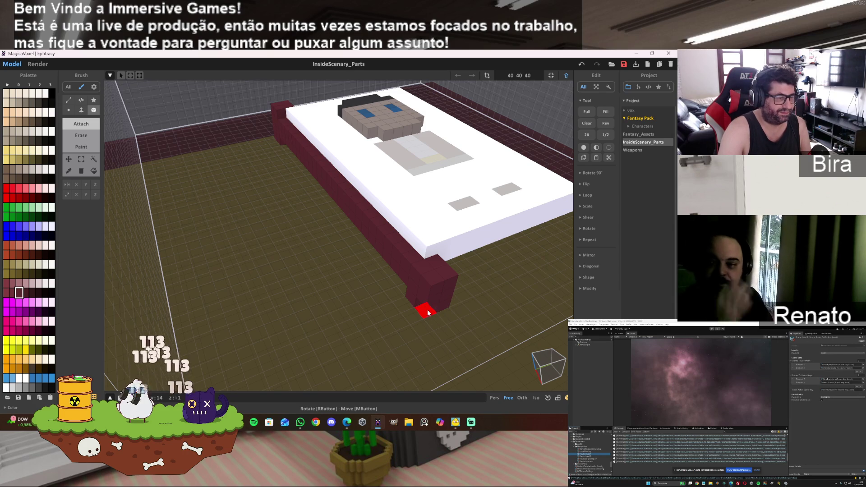
pyautogui.moveTo(467, 268)
pyautogui.mouseDown(button='right')
pyautogui.moveTo(555, 265)
pyautogui.moveTo(470, 214)
pyautogui.moveTo(440, 240)
pyautogui.mouseUp(button='right')
pyautogui.click(494, 231)
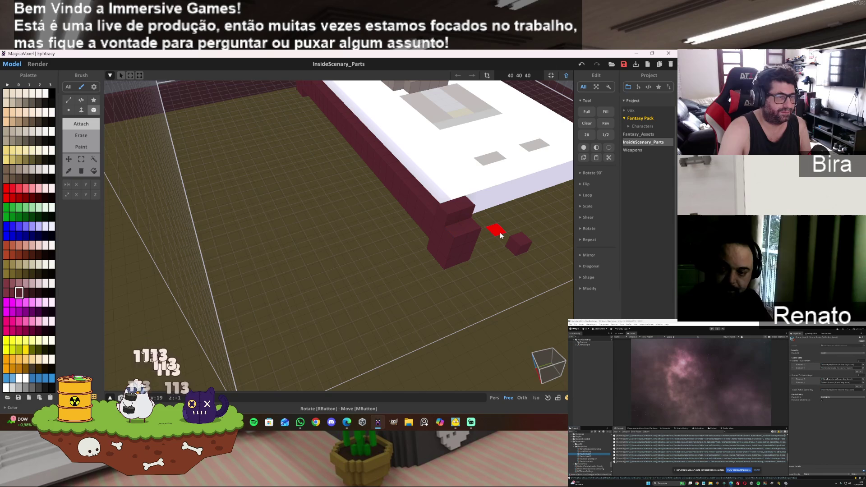
pyautogui.hotkey('ctrl', 'z')
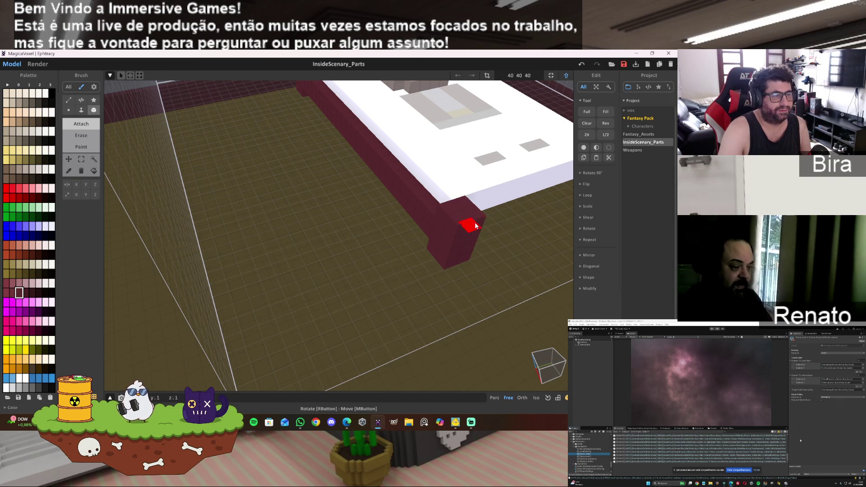
pyautogui.scroll(-3, 476, 225)
pyautogui.moveTo(483, 231); pyautogui.dragTo(412, 236, button='right')
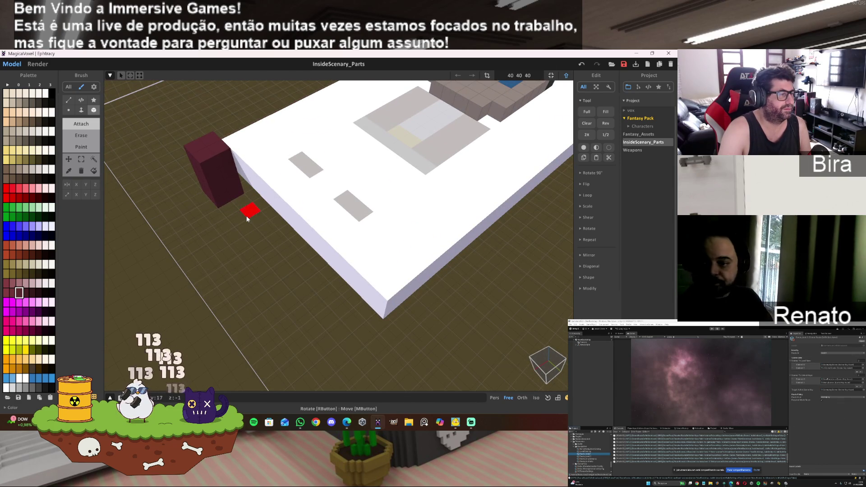
pyautogui.moveTo(233, 189); pyautogui.dragTo(330, 204, button='middle')
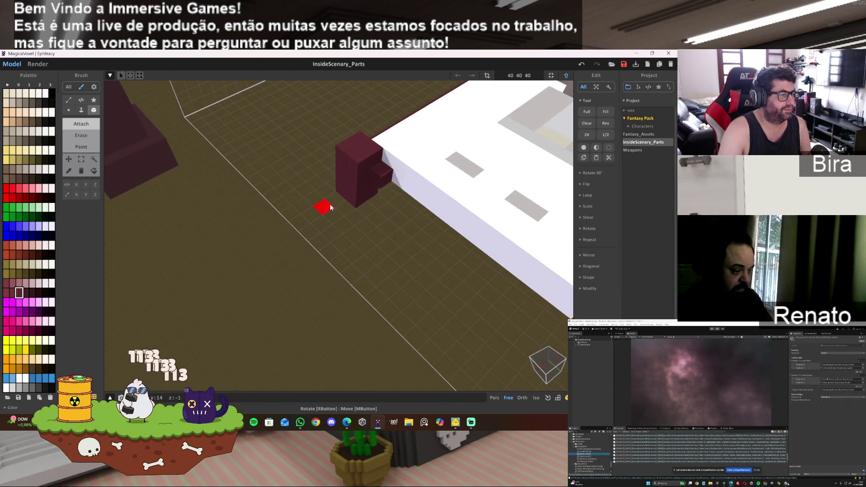
# Attach a voxel to the corner post and face-extrude a maroon bar along the mattress's foot end
pyautogui.click(372, 188)
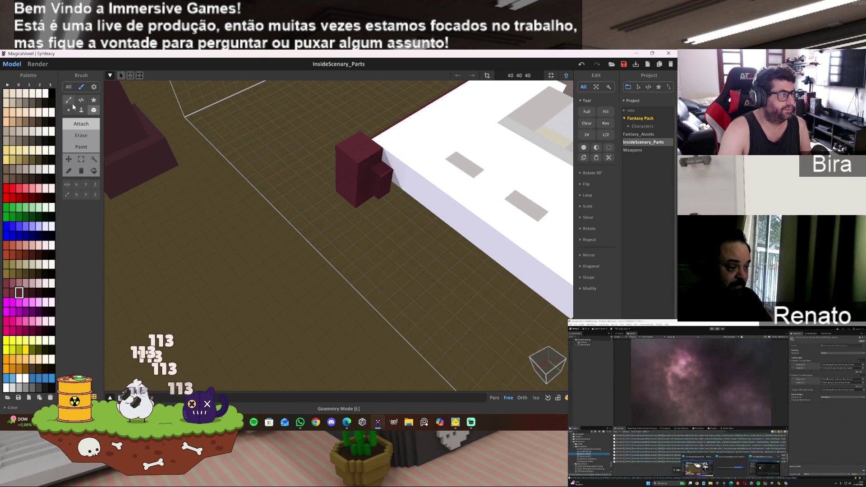
pyautogui.click(82, 109)
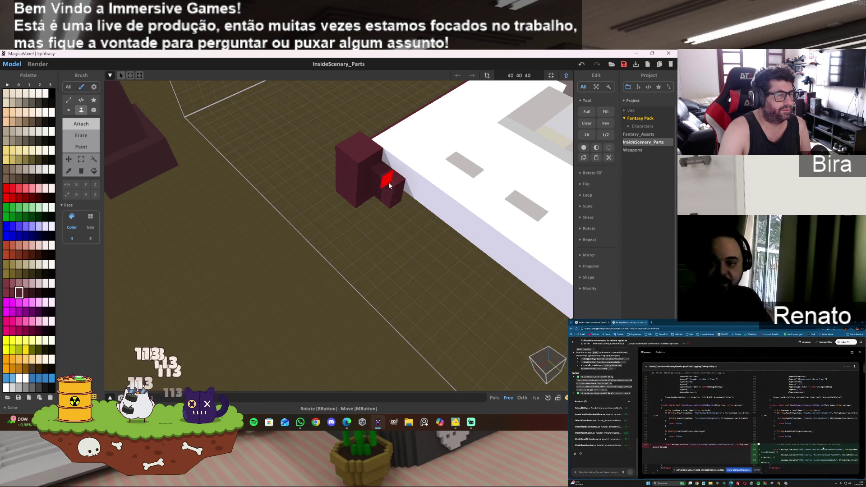
pyautogui.moveTo(388, 182); pyautogui.dragTo(500, 269)
pyautogui.moveTo(525, 294); pyautogui.dragTo(520, 296, button='right')
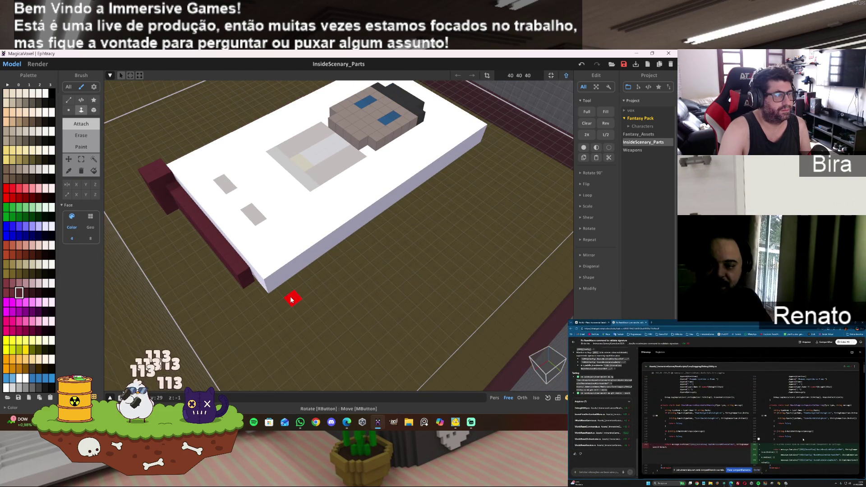
pyautogui.moveTo(243, 280); pyautogui.dragTo(259, 299)
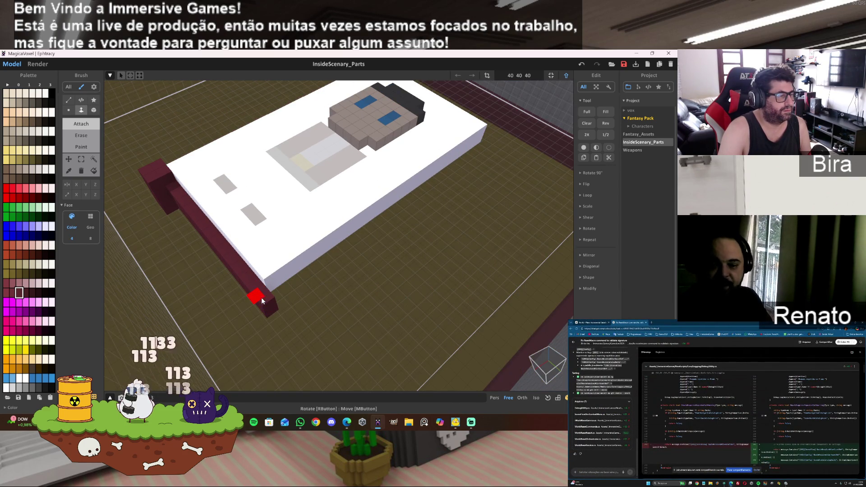
pyautogui.moveTo(262, 301)
pyautogui.mouseDown(button='right')
pyautogui.moveTo(452, 306)
pyautogui.moveTo(435, 304)
pyautogui.moveTo(437, 282)
pyautogui.moveTo(434, 297)
pyautogui.mouseUp(button='right')
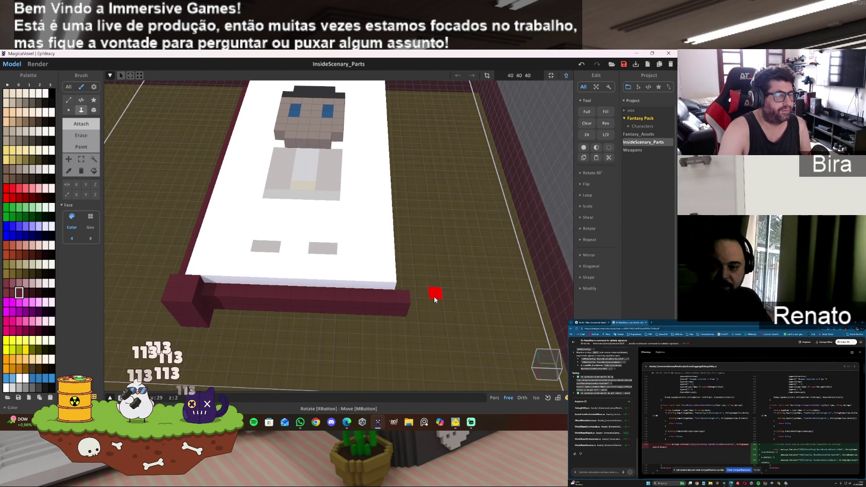
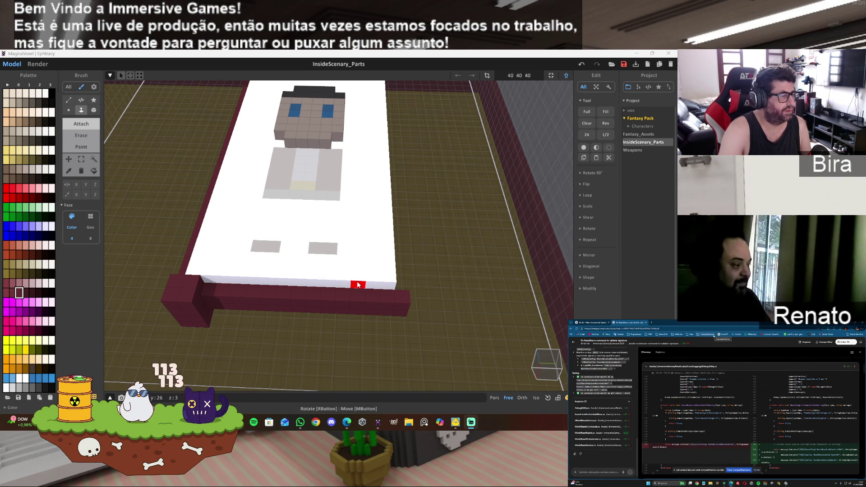
# Use Marquee to box-select the left bedpost, then the footboard's right post, clearing in between
pyautogui.click(81, 160)
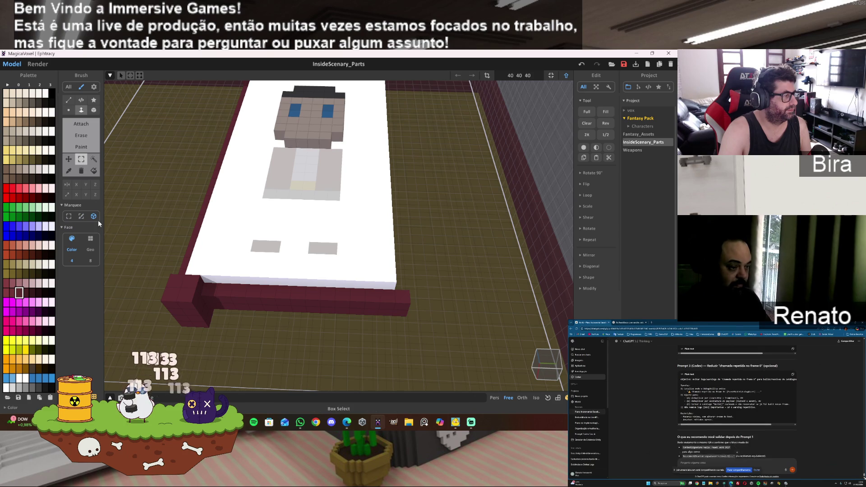
pyautogui.click(177, 292)
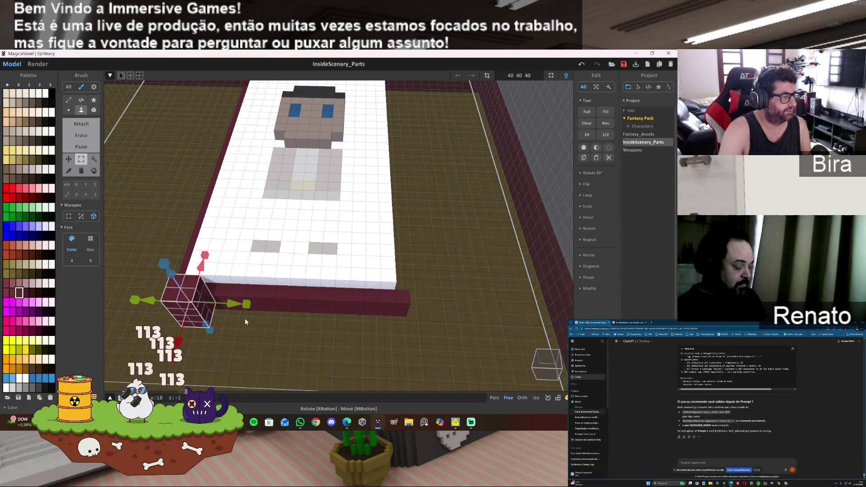
pyautogui.hotkey('ctrl', 'd')
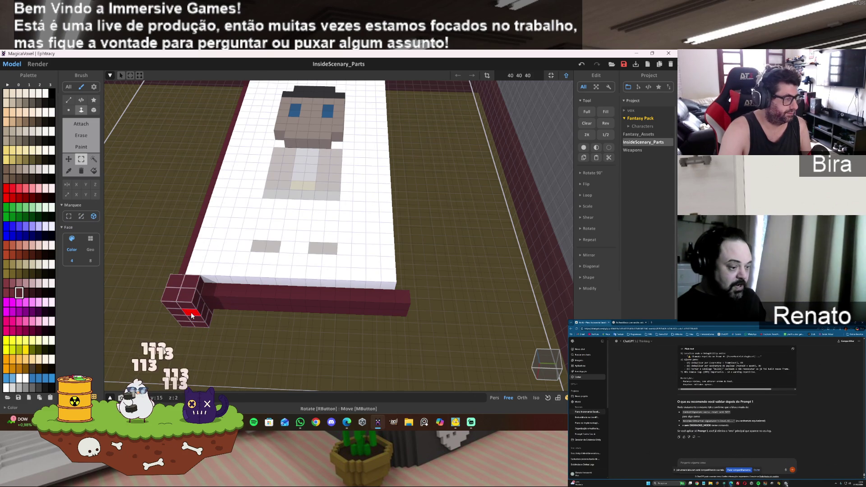
pyautogui.moveTo(191, 314)
pyautogui.mouseDown()
pyautogui.moveTo(251, 304)
pyautogui.moveTo(413, 319)
pyautogui.mouseUp()
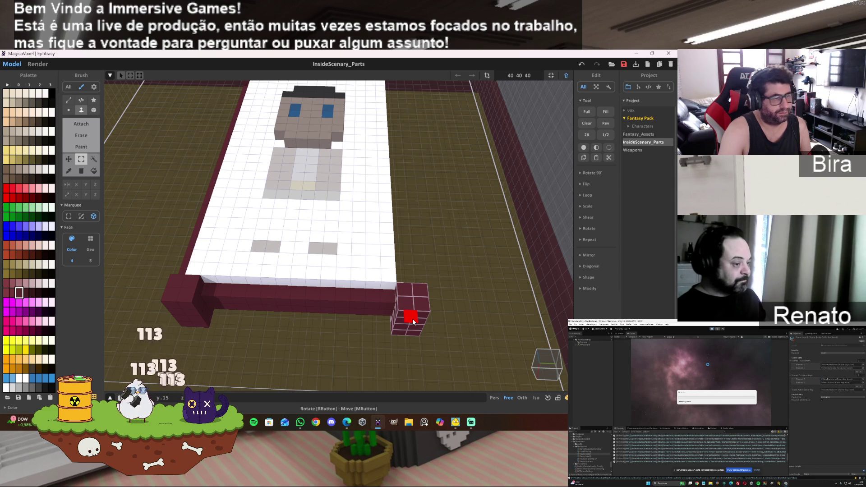
pyautogui.moveTo(460, 294)
pyautogui.mouseDown(button='right')
pyautogui.moveTo(394, 295)
pyautogui.moveTo(556, 286)
pyautogui.moveTo(316, 293)
pyautogui.mouseUp(button='right')
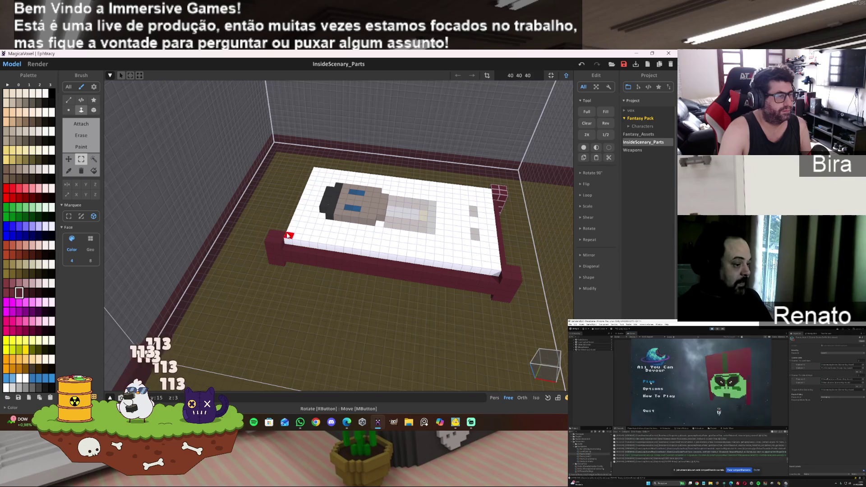
pyautogui.moveTo(282, 236)
pyautogui.mouseDown()
pyautogui.moveTo(298, 264)
pyautogui.moveTo(469, 287)
pyautogui.moveTo(276, 261)
pyautogui.moveTo(282, 266)
pyautogui.mouseUp()
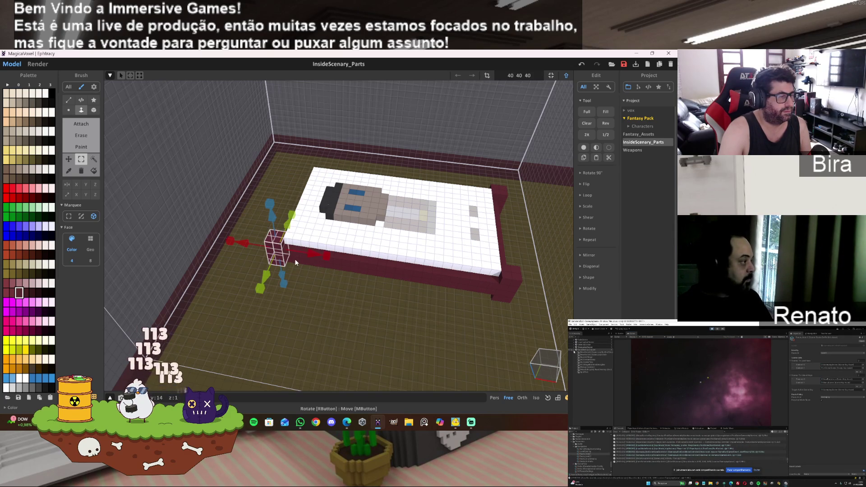
pyautogui.click(329, 272)
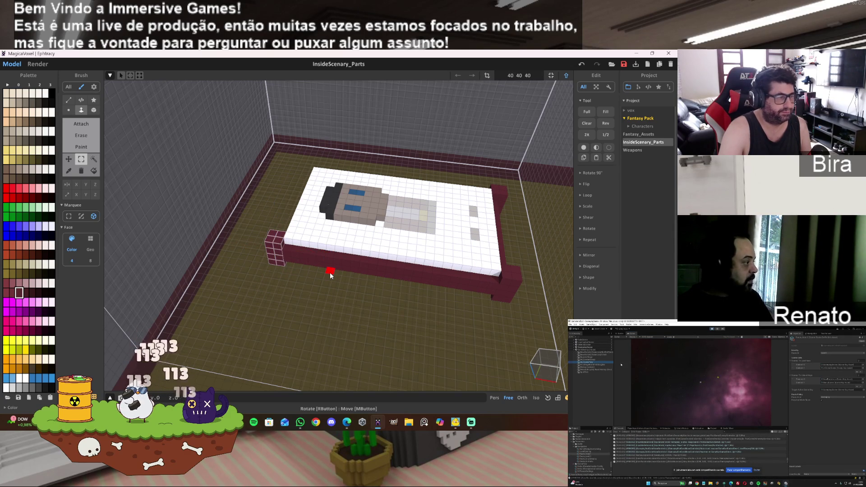
pyautogui.click(295, 261)
pyautogui.moveTo(344, 266)
pyautogui.mouseDown()
pyautogui.moveTo(562, 289)
pyautogui.moveTo(549, 288)
pyautogui.mouseUp()
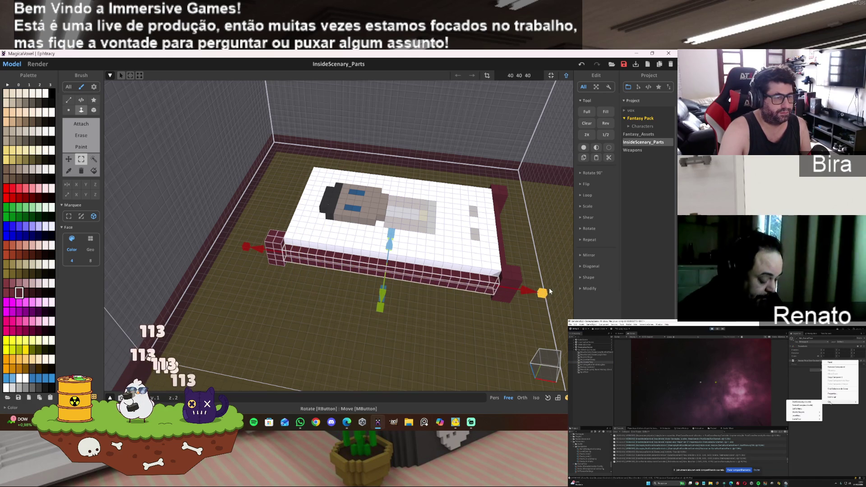
pyautogui.click(501, 309)
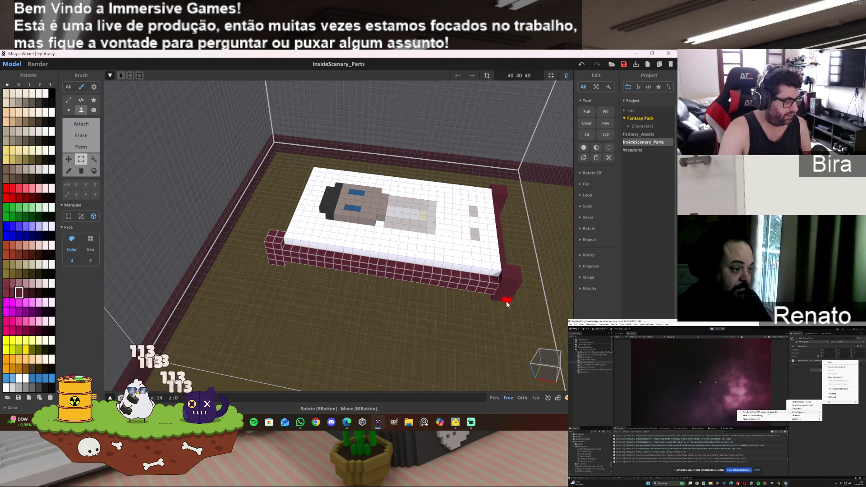
pyautogui.moveTo(526, 291); pyautogui.dragTo(429, 303, button='right')
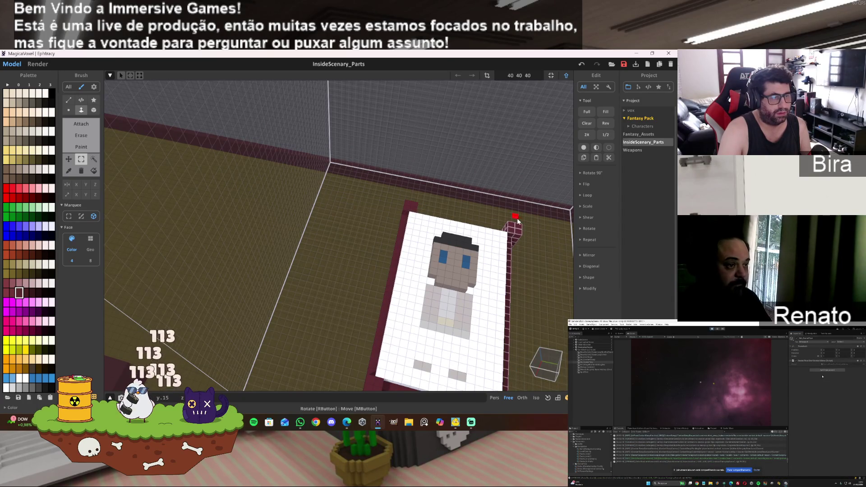
pyautogui.moveTo(544, 296); pyautogui.dragTo(531, 313, button='right')
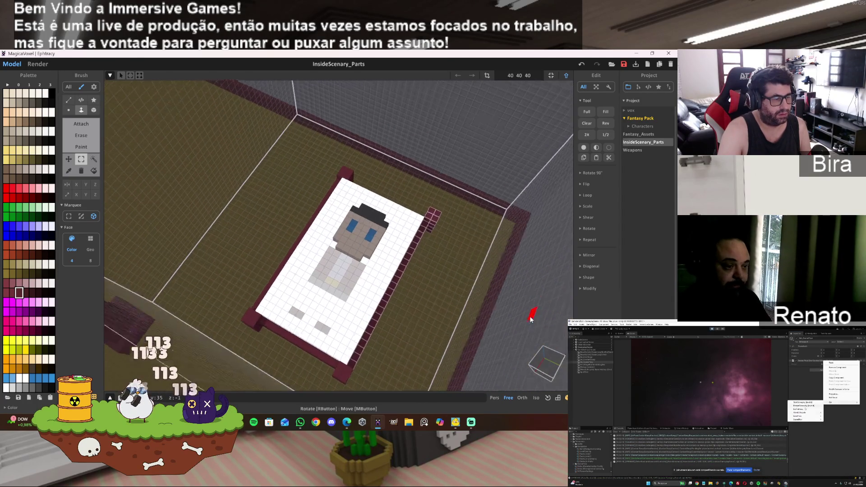
pyautogui.scroll(5, 476, 312)
pyautogui.scroll(-5, 476, 311)
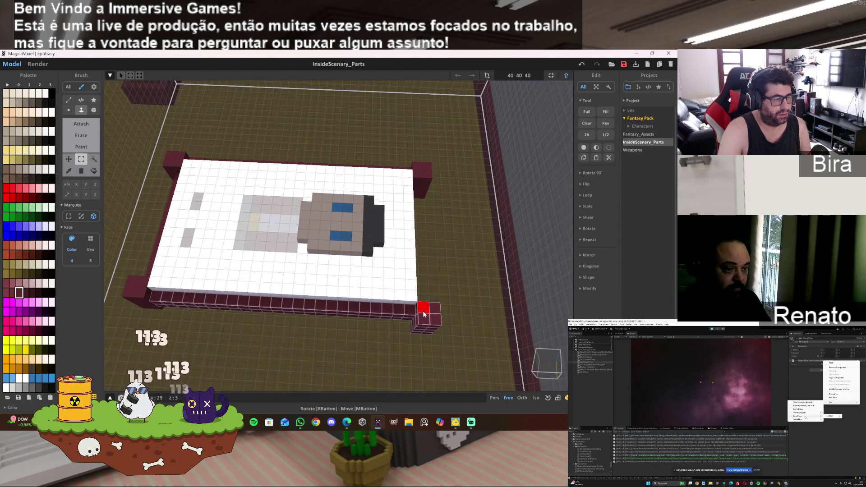
pyautogui.click(423, 315)
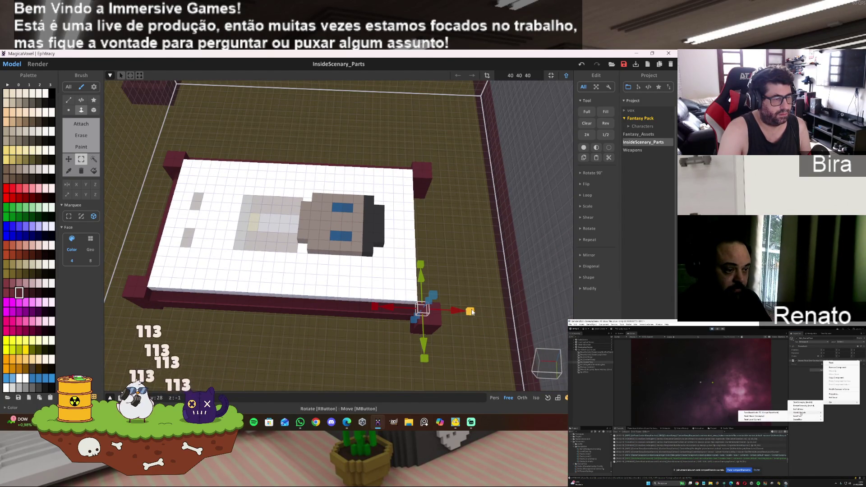
pyautogui.click(486, 312)
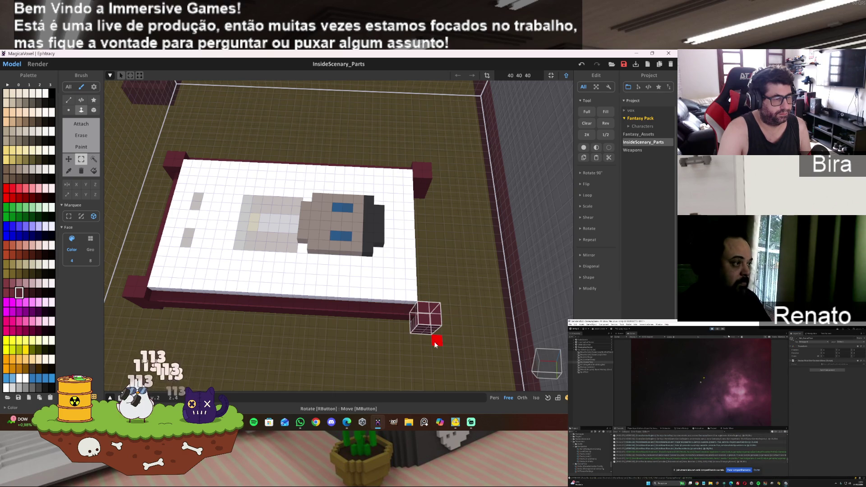
pyautogui.moveTo(456, 325)
pyautogui.mouseDown(button='right')
pyautogui.moveTo(434, 344)
pyautogui.moveTo(388, 340)
pyautogui.mouseUp(button='right')
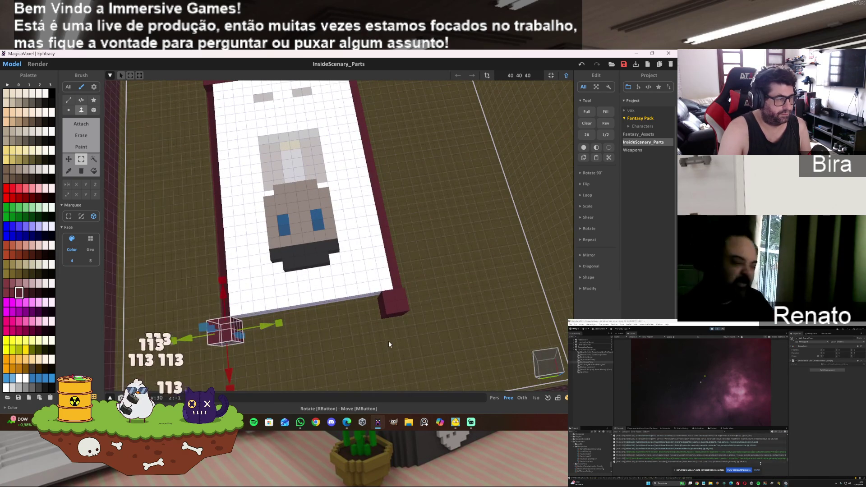
# Try box selections along the bed's front edge, clearing each one
pyautogui.click(389, 344)
pyautogui.moveTo(229, 338); pyautogui.dragTo(236, 337)
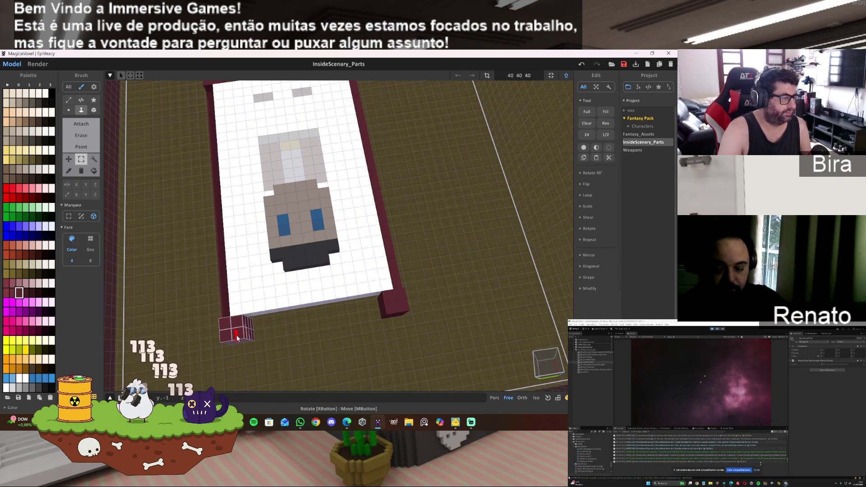
pyautogui.moveTo(316, 346)
pyautogui.mouseDown(button='right')
pyautogui.moveTo(368, 311)
pyautogui.moveTo(443, 311)
pyautogui.moveTo(442, 323)
pyautogui.moveTo(313, 270)
pyautogui.mouseUp(button='right')
pyautogui.moveTo(320, 277)
pyautogui.mouseDown()
pyautogui.moveTo(384, 346)
pyautogui.moveTo(391, 340)
pyautogui.mouseUp()
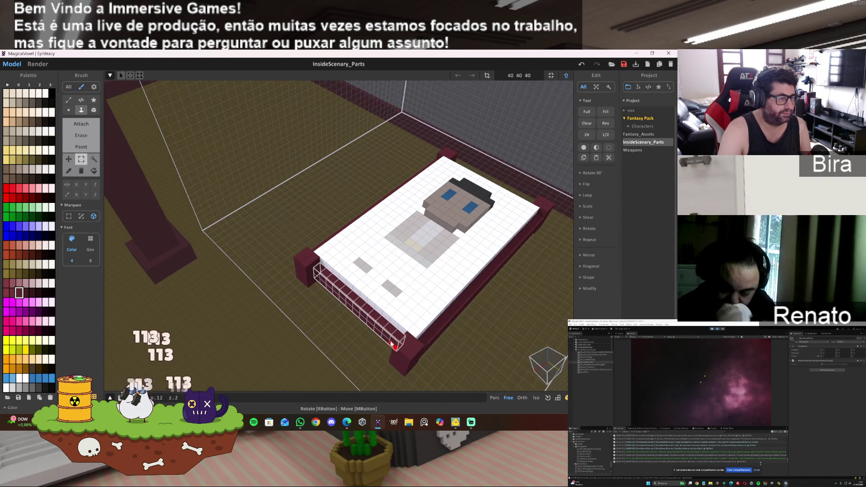
pyautogui.click(464, 328)
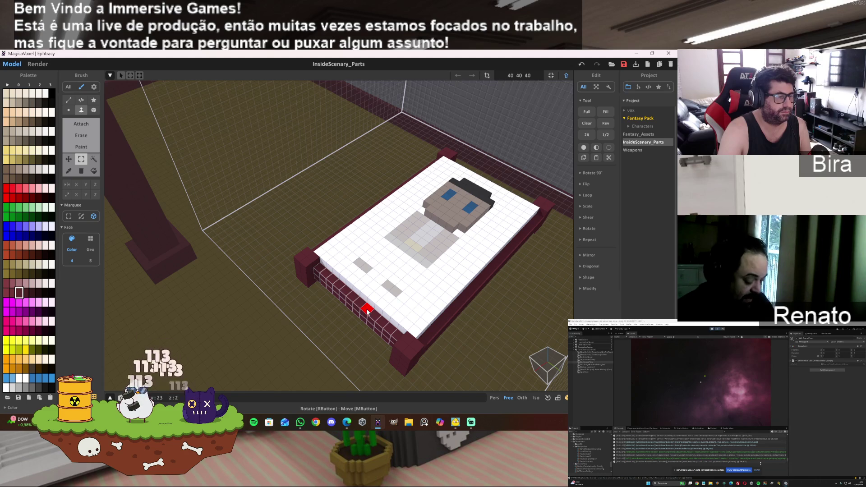
# Select the bed's right side rail, delete it, and inspect the bed from above
pyautogui.moveTo(505, 194)
pyautogui.mouseDown(button='right')
pyautogui.moveTo(518, 199)
pyautogui.moveTo(442, 216)
pyautogui.moveTo(437, 233)
pyautogui.mouseUp(button='right')
pyautogui.click(461, 240)
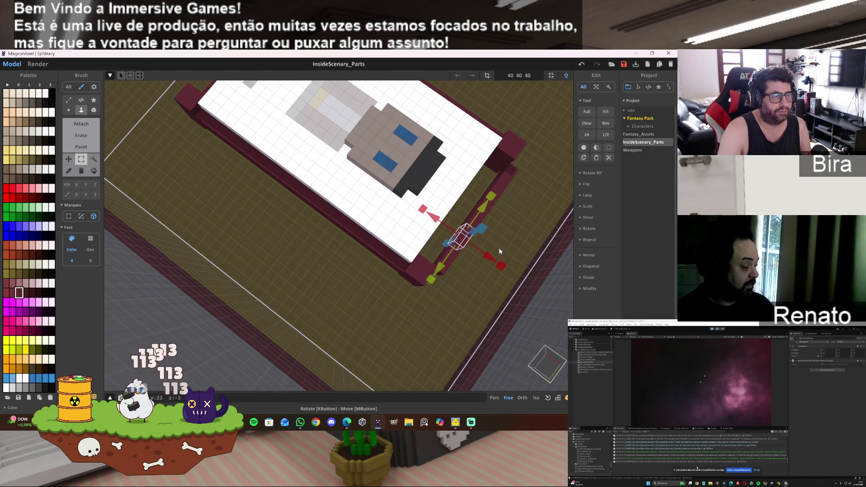
pyautogui.press('Delete')
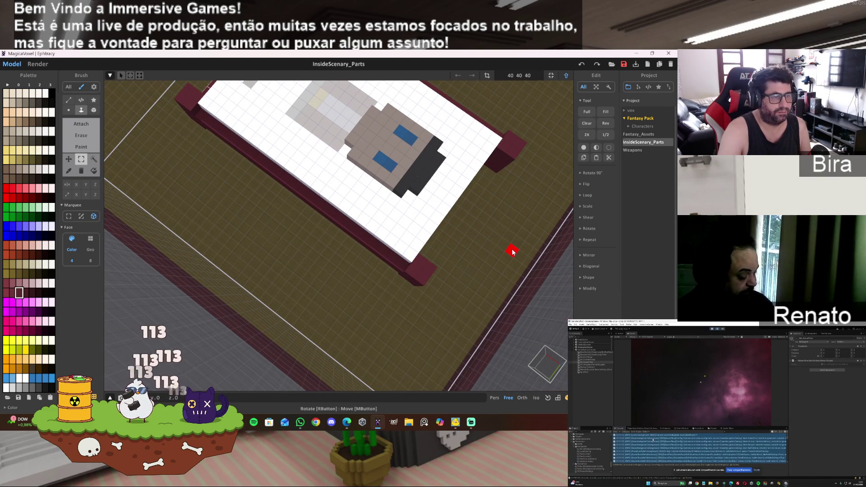
pyautogui.moveTo(474, 247)
pyautogui.mouseDown(button='right')
pyautogui.moveTo(304, 170)
pyautogui.moveTo(324, 131)
pyautogui.moveTo(321, 98)
pyautogui.mouseUp(button='right')
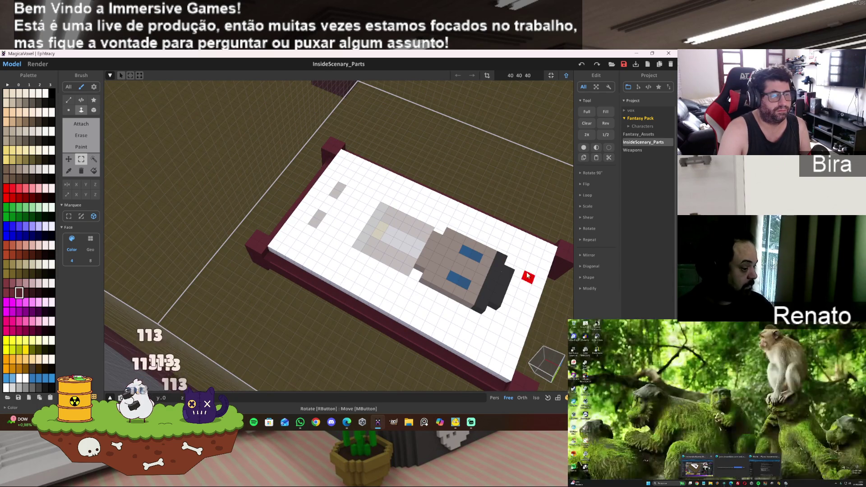
pyautogui.scroll(-5, 474, 347)
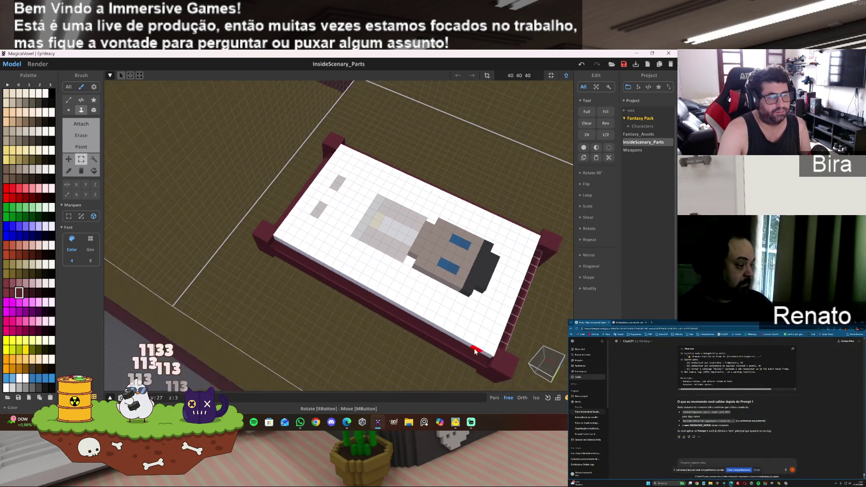
pyautogui.moveTo(475, 348)
pyautogui.mouseDown(button='right')
pyautogui.moveTo(521, 302)
pyautogui.moveTo(405, 347)
pyautogui.moveTo(543, 326)
pyautogui.moveTo(524, 329)
pyautogui.moveTo(646, 292)
pyautogui.mouseUp(button='right')
pyautogui.scroll(-5, 507, 328)
pyautogui.scroll(5, 523, 330)
pyautogui.scroll(-5, 564, 315)
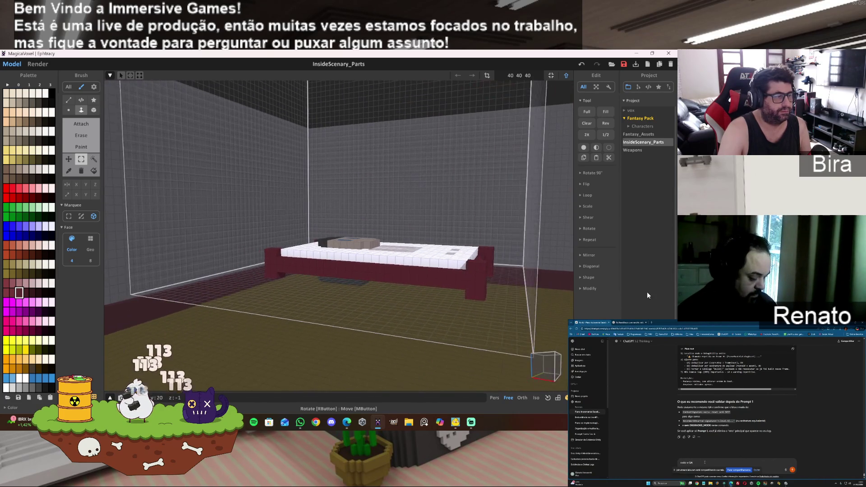
pyautogui.click(569, 77)
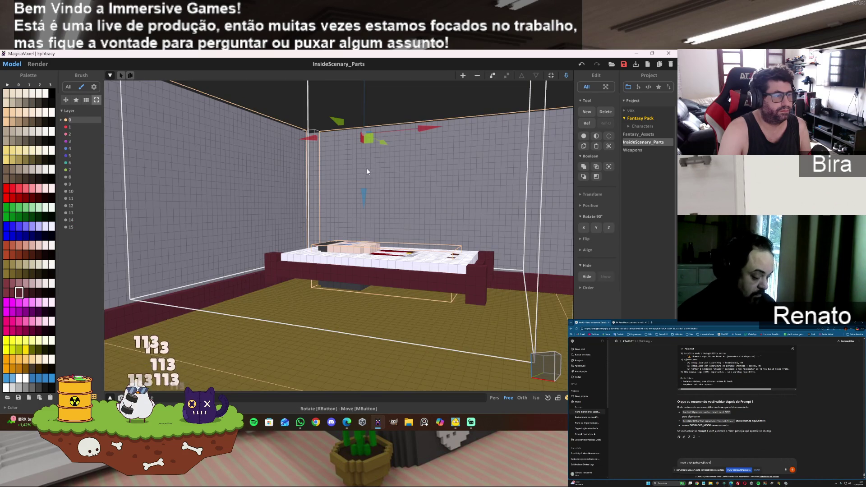
pyautogui.moveTo(365, 108); pyautogui.dragTo(365, 143)
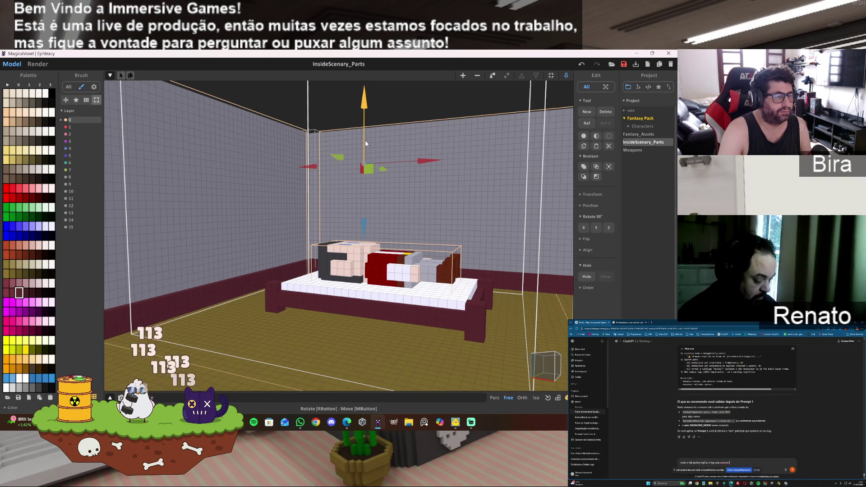
pyautogui.click(411, 256)
pyautogui.moveTo(384, 208)
pyautogui.mouseDown()
pyautogui.moveTo(385, 183)
pyautogui.moveTo(385, 195)
pyautogui.mouseUp()
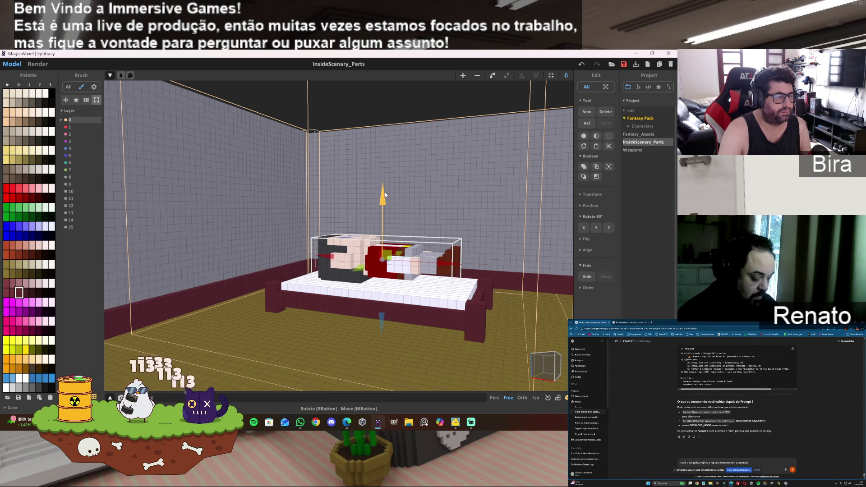
pyautogui.click(609, 229)
pyautogui.click(610, 228)
pyautogui.click(609, 228)
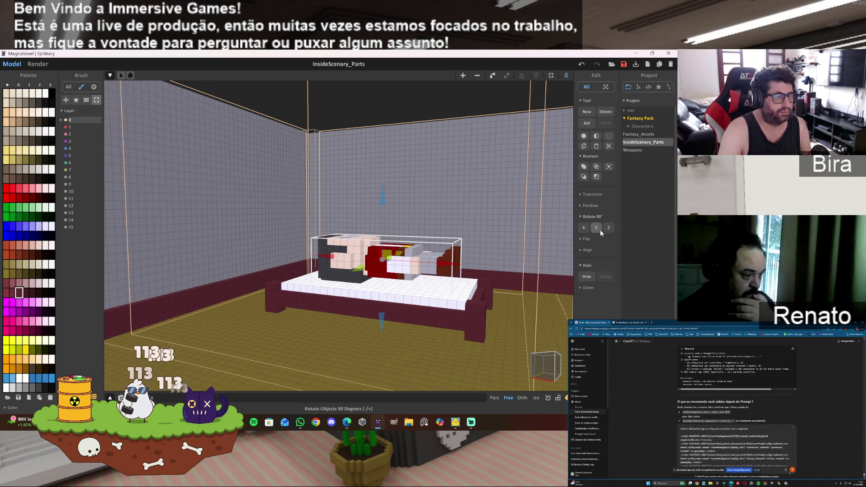
pyautogui.click(596, 228)
pyautogui.moveTo(366, 270); pyautogui.dragTo(295, 347)
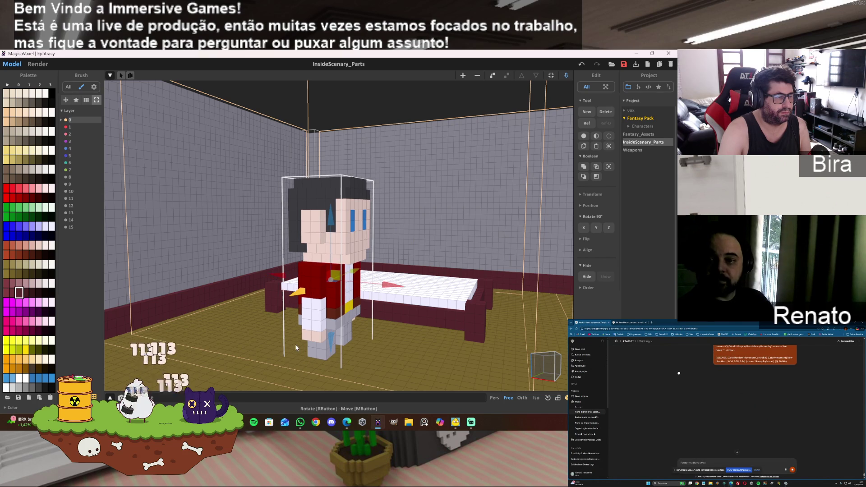
pyautogui.moveTo(330, 223); pyautogui.dragTo(331, 201)
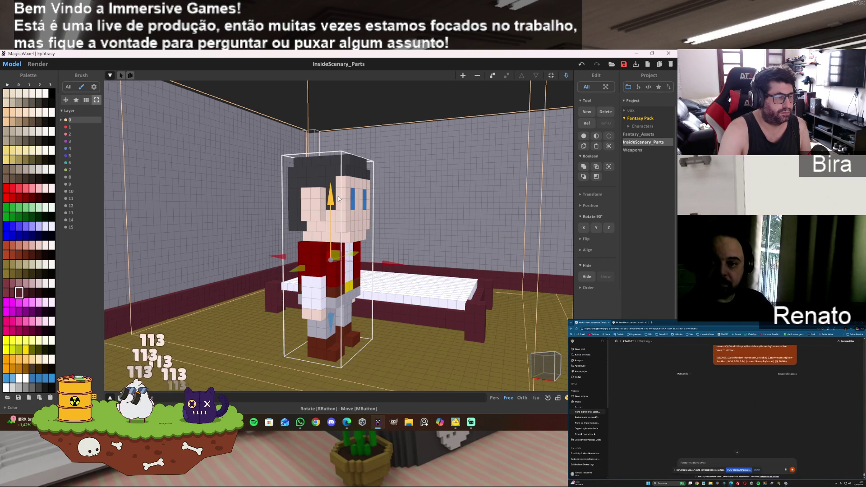
pyautogui.moveTo(431, 266); pyautogui.dragTo(355, 242, button='right')
pyautogui.moveTo(350, 239); pyautogui.dragTo(397, 240)
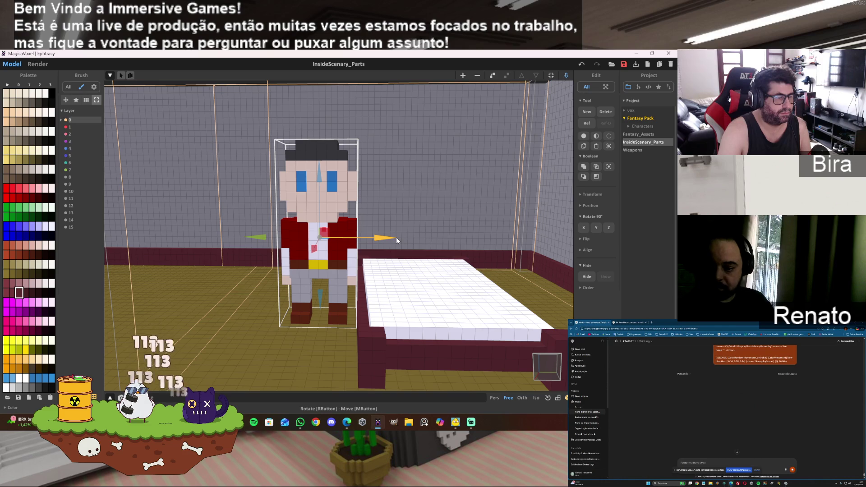
pyautogui.moveTo(396, 237); pyautogui.dragTo(534, 310, button='right')
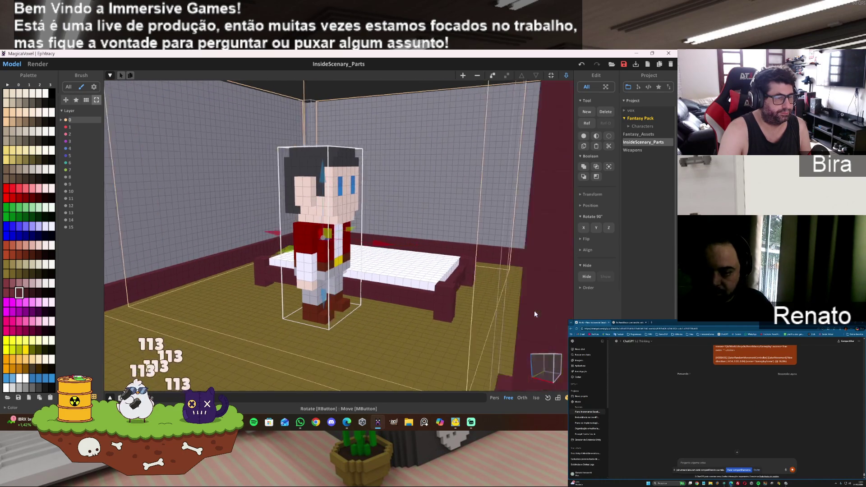
pyautogui.scroll(3, 534, 310)
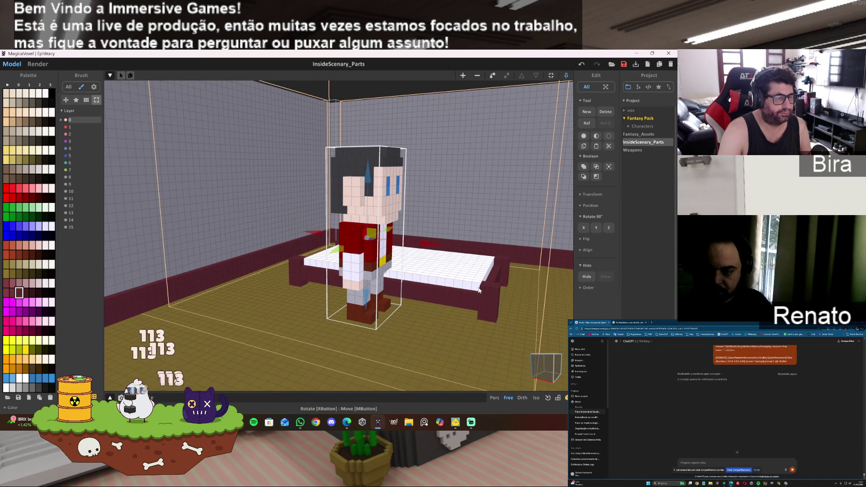
# In edit mode, Magic Wand-select the bed and drag it up one voxel
pyautogui.press('Tab')
pyautogui.press('w')
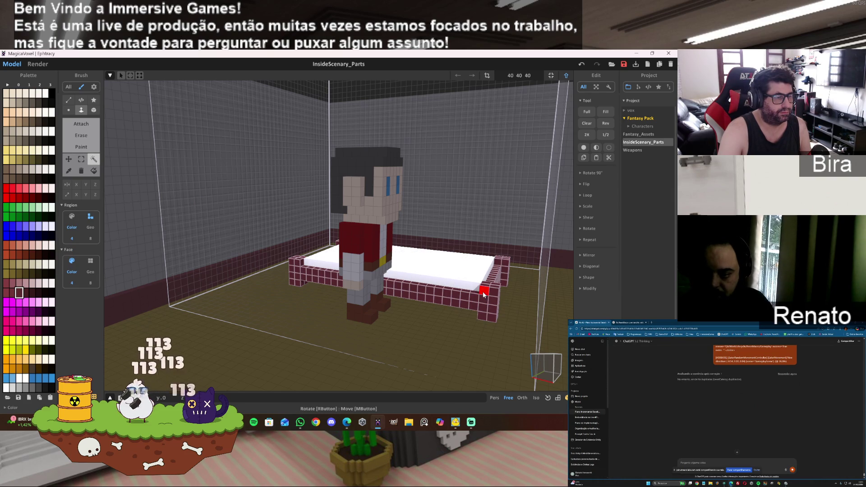
pyautogui.moveTo(483, 299); pyautogui.dragTo(483, 293)
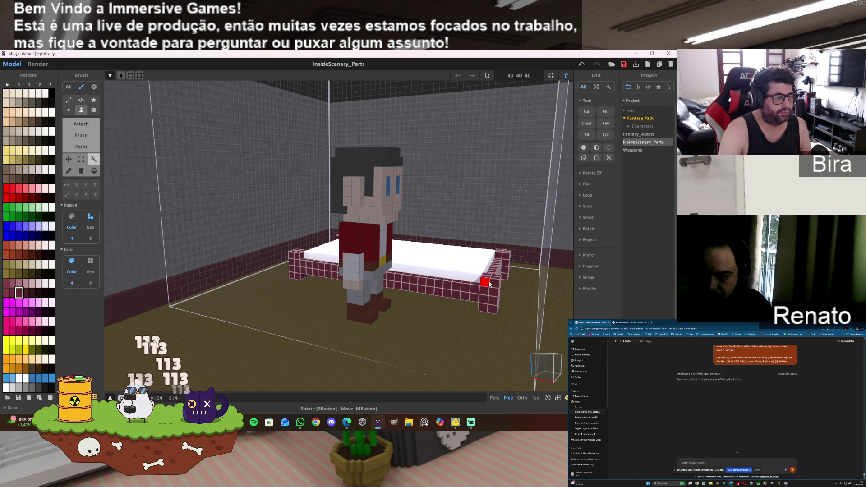
# Toggle back into voxel editing and choose the Attach brush
pyautogui.press('Tab')
pyautogui.scroll(5, 458, 265)
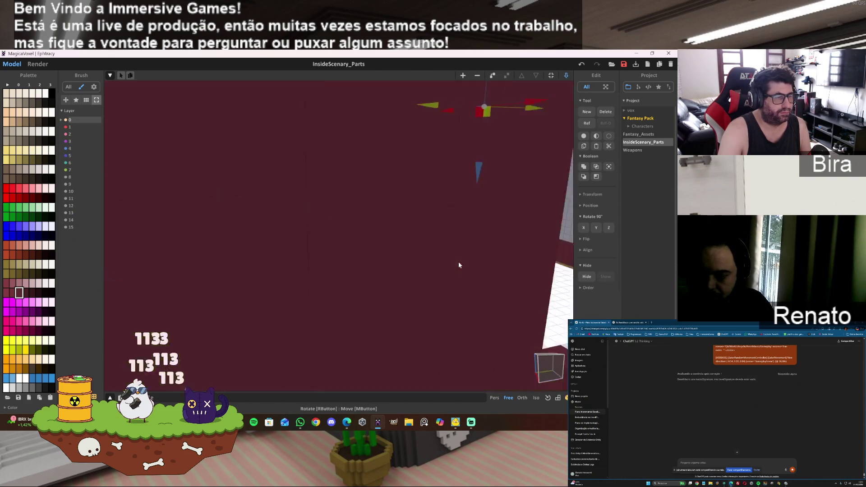
pyautogui.scroll(-5, 459, 262)
pyautogui.scroll(6, 485, 272)
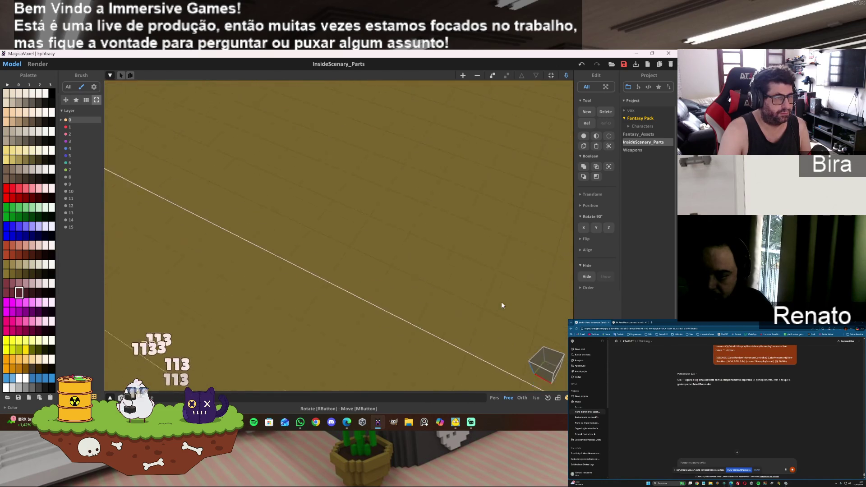
pyautogui.scroll(-6, 502, 303)
pyautogui.scroll(4, 518, 263)
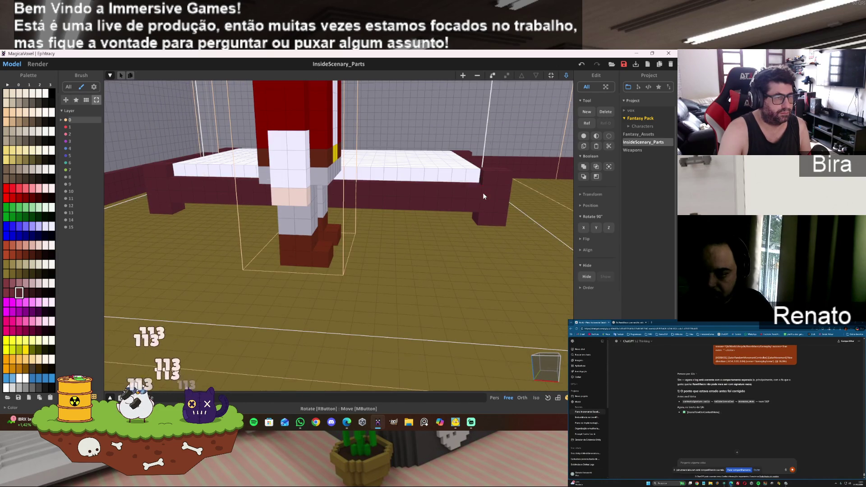
pyautogui.press('Tab')
pyautogui.click(87, 124)
pyautogui.scroll(5, 507, 305)
pyautogui.scroll(-6, 516, 277)
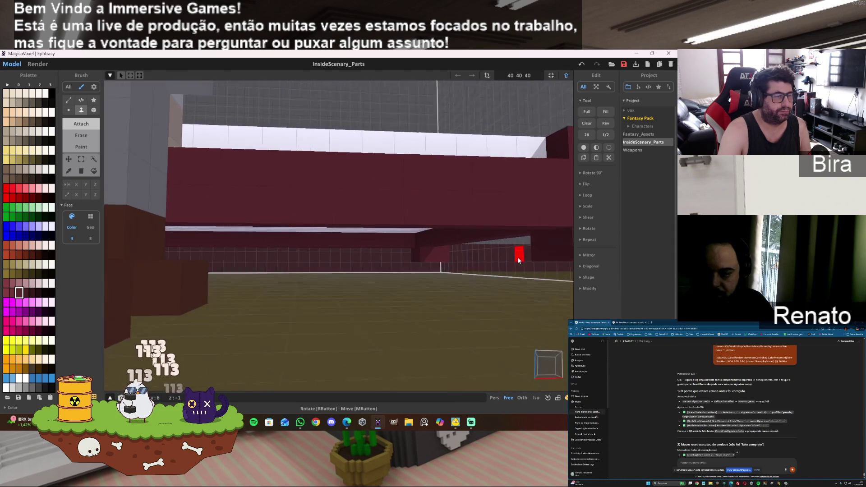
# Change the Attach brush from Face to another brush shape, viewing the wall and bed corner
pyautogui.scroll(5, 518, 257)
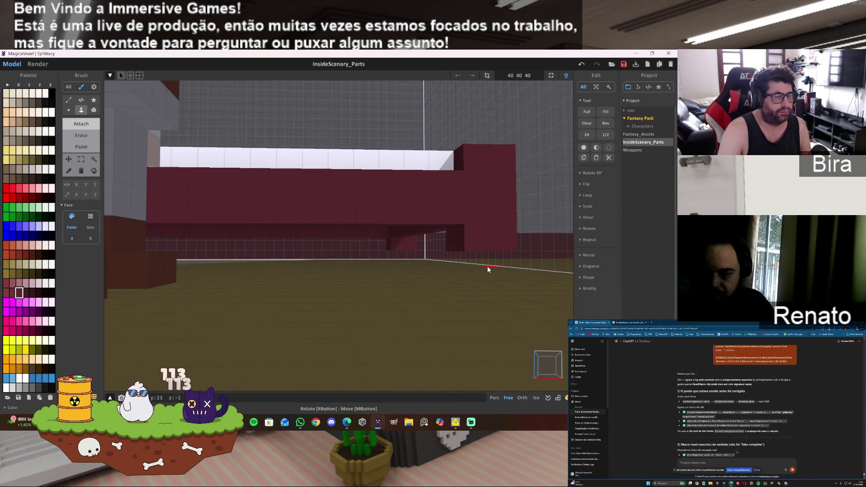
pyautogui.moveTo(421, 245)
pyautogui.mouseDown(button='right')
pyautogui.moveTo(433, 207)
pyautogui.moveTo(415, 307)
pyautogui.mouseUp(button='right')
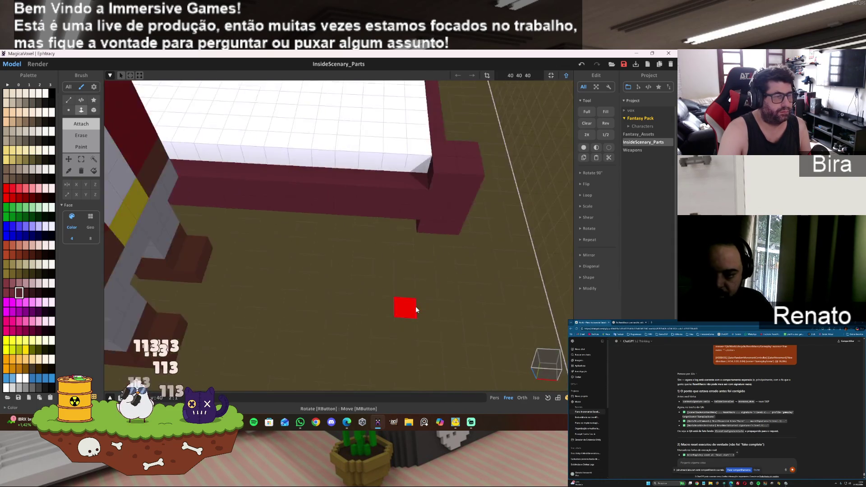
pyautogui.scroll(-3, 416, 307)
pyautogui.scroll(4, 346, 261)
pyautogui.click(94, 112)
pyautogui.moveTo(528, 256)
pyautogui.mouseDown(button='right')
pyautogui.moveTo(426, 270)
pyautogui.moveTo(342, 253)
pyautogui.mouseUp(button='right')
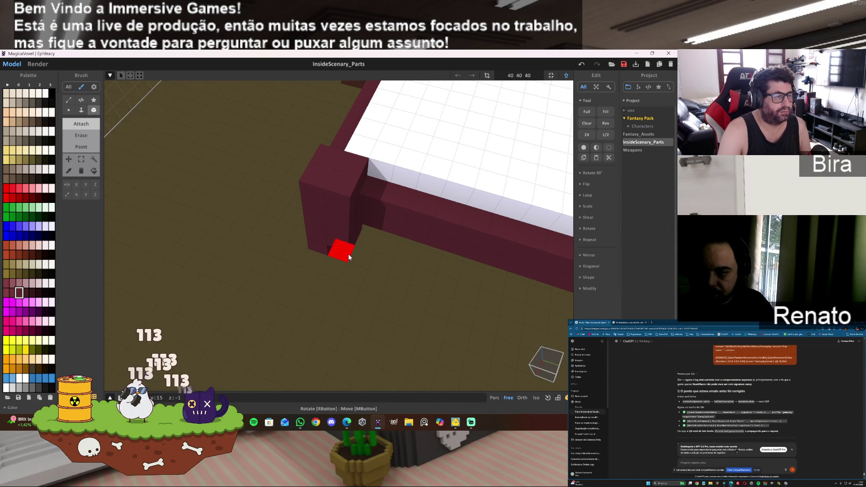
pyautogui.moveTo(413, 273)
pyautogui.mouseDown(button='right')
pyautogui.moveTo(474, 272)
pyautogui.moveTo(425, 281)
pyautogui.moveTo(461, 258)
pyautogui.mouseUp(button='right')
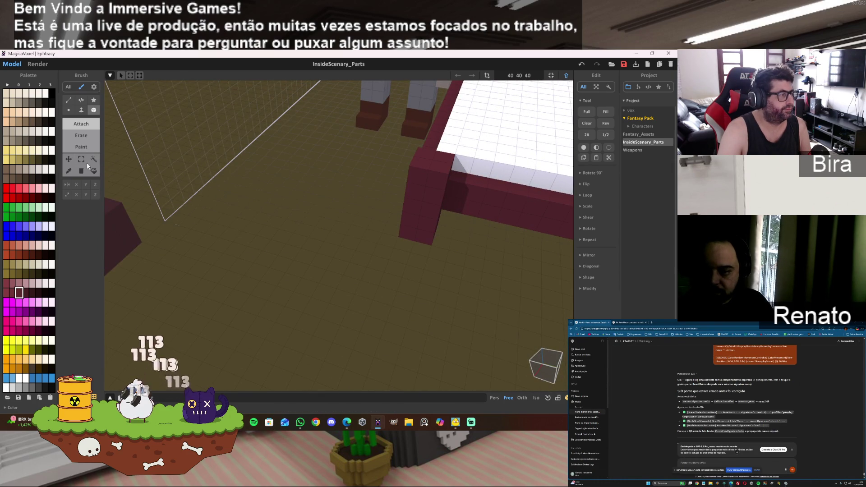
# Box-select the post column and move it to the far end of the bed's side rail
pyautogui.click(81, 159)
pyautogui.moveTo(429, 155); pyautogui.dragTo(422, 241)
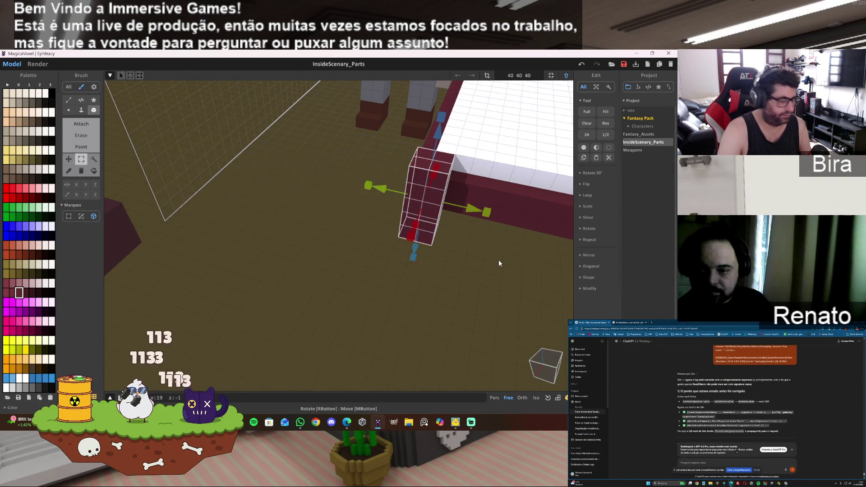
pyautogui.click(499, 259)
pyautogui.scroll(-5, 479, 243)
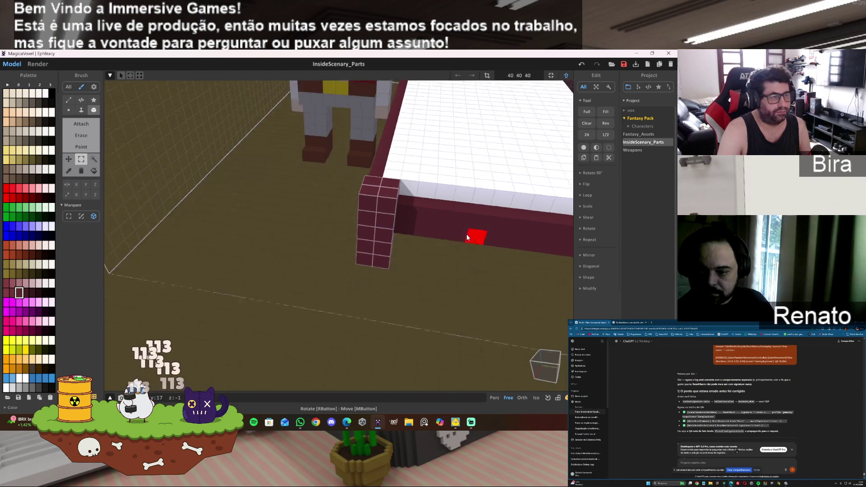
pyautogui.moveTo(251, 267); pyautogui.dragTo(370, 283)
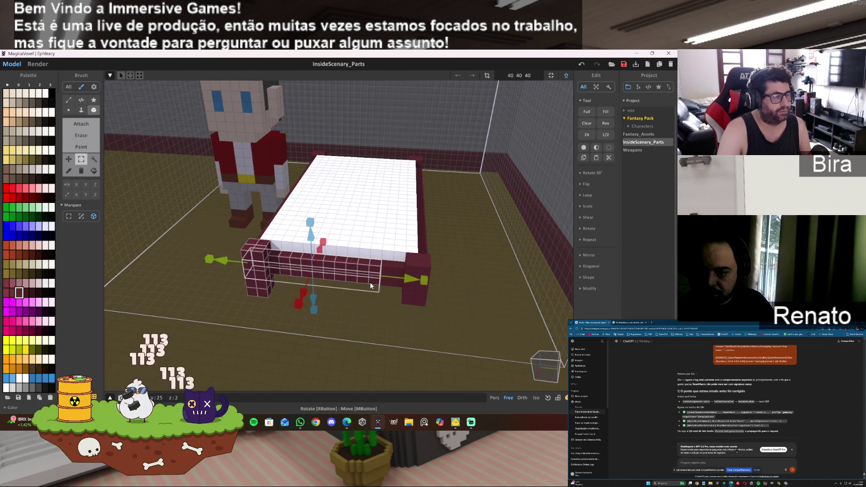
pyautogui.click(427, 331)
pyautogui.moveTo(283, 278); pyautogui.dragTo(393, 288)
pyautogui.scroll(-5, 451, 280)
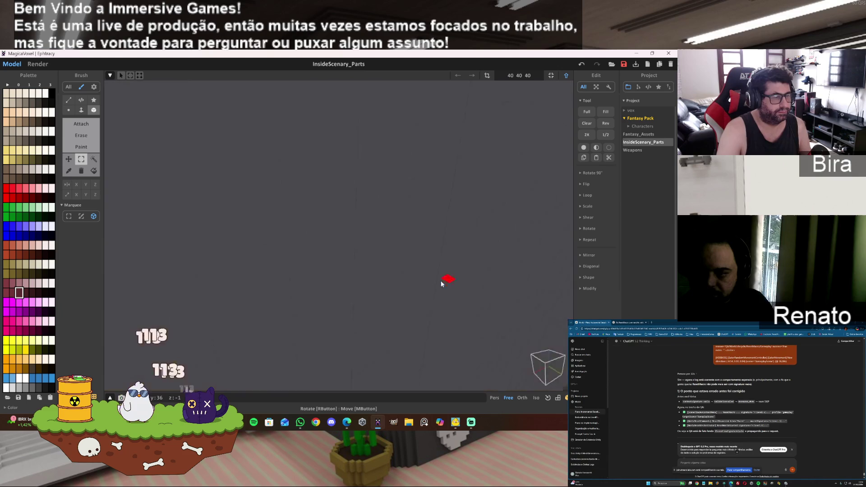
pyautogui.moveTo(397, 290); pyautogui.dragTo(396, 277, button='right')
pyautogui.scroll(-3, 356, 288)
pyautogui.scroll(5, 347, 291)
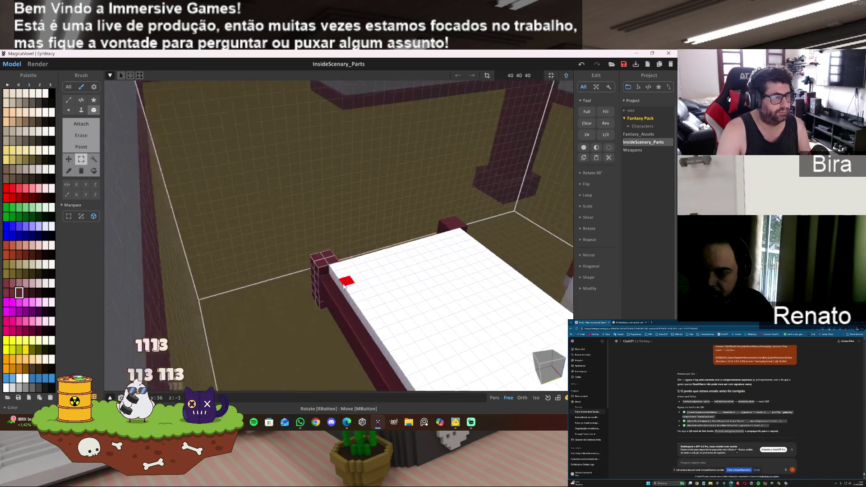
# Set Attach to Box mode and add three voxel rows along the back rail for a taller headboard
pyautogui.scroll(-2, 347, 292)
pyautogui.scroll(3, 358, 289)
pyautogui.moveTo(356, 293)
pyautogui.mouseDown(button='right')
pyautogui.moveTo(347, 300)
pyautogui.moveTo(363, 310)
pyautogui.mouseUp(button='right')
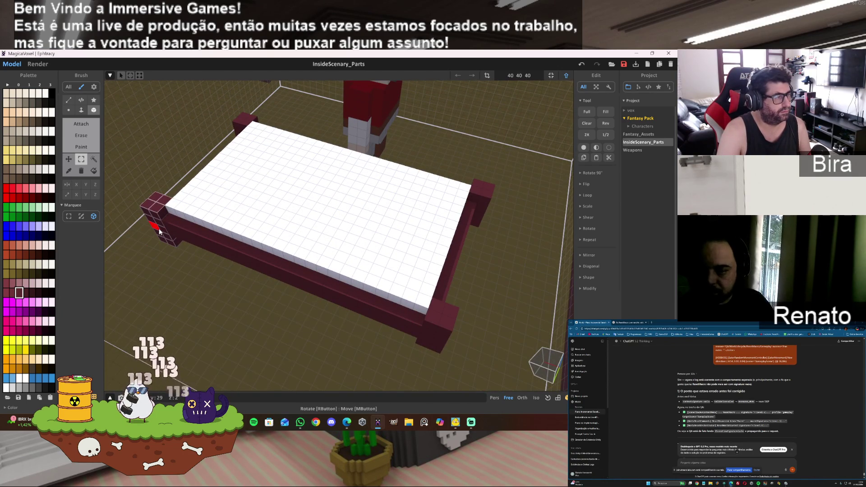
pyautogui.moveTo(443, 338)
pyautogui.mouseDown(button='right')
pyautogui.moveTo(483, 315)
pyautogui.moveTo(331, 304)
pyautogui.moveTo(352, 296)
pyautogui.mouseUp(button='right')
pyautogui.scroll(3, 361, 298)
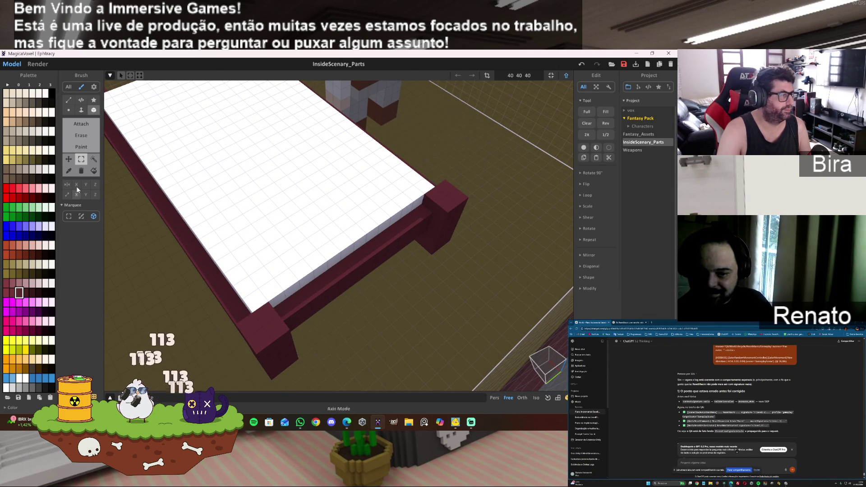
pyautogui.click(84, 126)
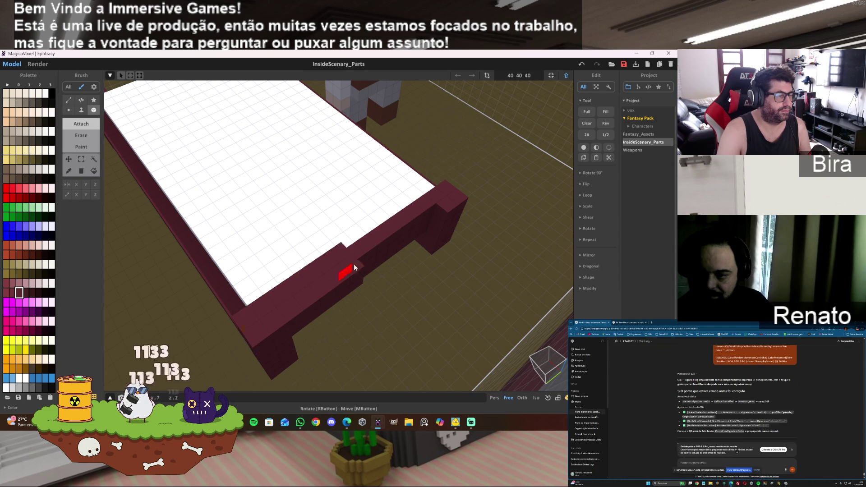
pyautogui.moveTo(451, 190)
pyautogui.mouseDown(button='right')
pyautogui.moveTo(337, 261)
pyautogui.moveTo(349, 282)
pyautogui.moveTo(348, 242)
pyautogui.mouseUp(button='right')
pyautogui.moveTo(347, 245); pyautogui.dragTo(479, 291)
pyautogui.moveTo(342, 241); pyautogui.dragTo(505, 291)
pyautogui.moveTo(505, 291)
pyautogui.mouseDown(button='right')
pyautogui.moveTo(515, 319)
pyautogui.moveTo(423, 329)
pyautogui.moveTo(460, 315)
pyautogui.moveTo(396, 309)
pyautogui.moveTo(396, 325)
pyautogui.moveTo(352, 282)
pyautogui.mouseUp(button='right')
# Face-extrude the bed's end board over the leg posts, then pick red from the palette
pyautogui.press('f')
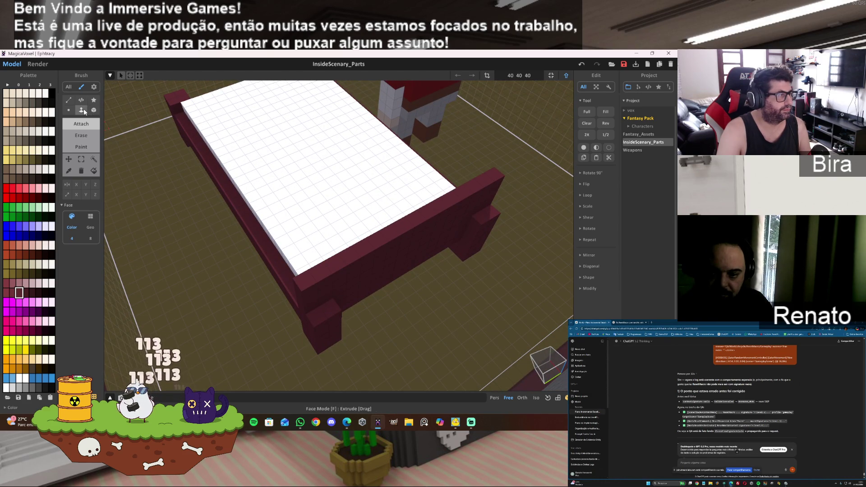
pyautogui.moveTo(385, 283); pyautogui.dragTo(382, 276)
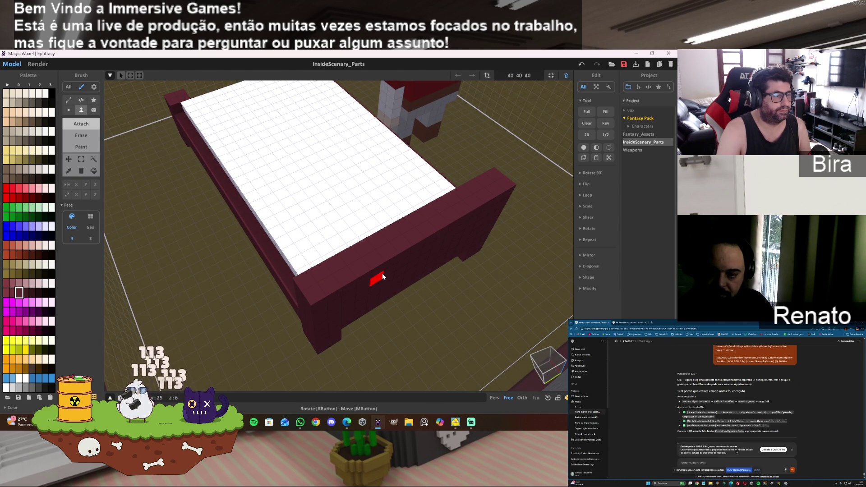
pyautogui.scroll(10, 374, 284)
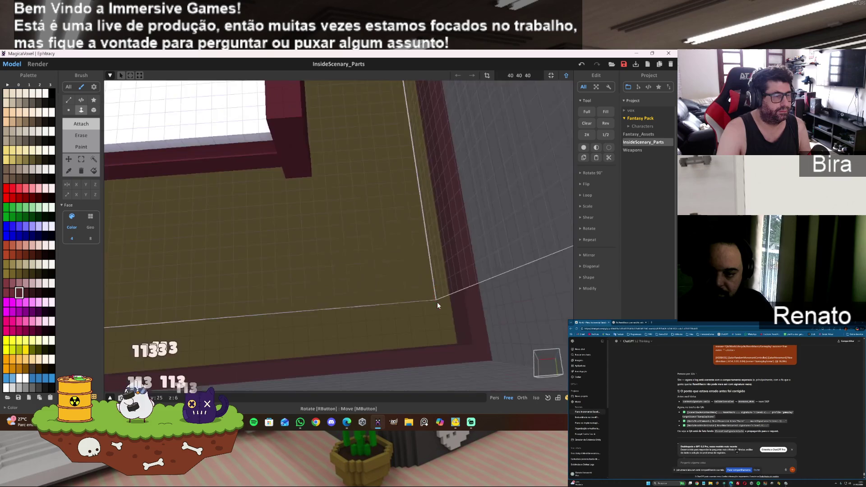
pyautogui.scroll(-5, 432, 283)
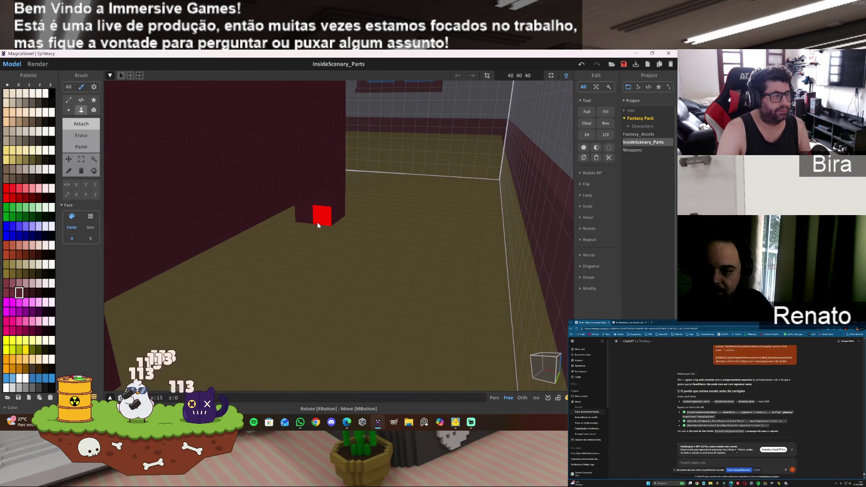
pyautogui.scroll(-5, 317, 222)
pyautogui.scroll(15, 289, 223)
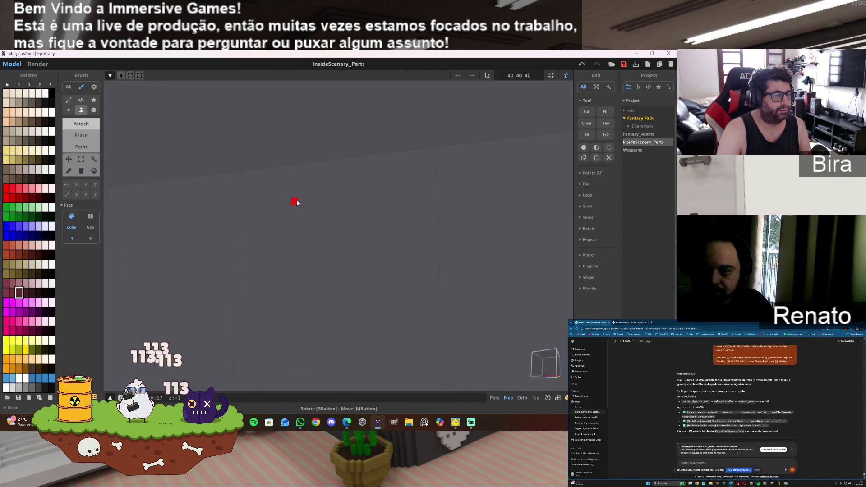
pyautogui.scroll(-10, 296, 203)
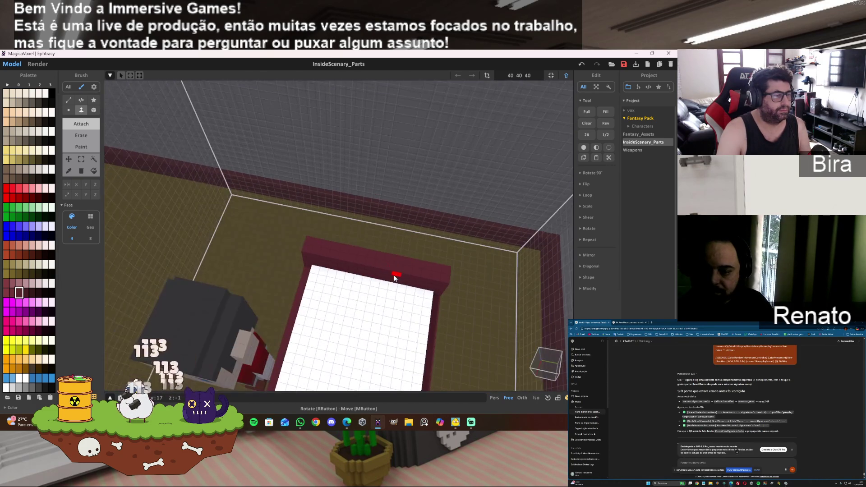
pyautogui.moveTo(396, 261)
pyautogui.mouseDown(button='right')
pyautogui.moveTo(417, 288)
pyautogui.moveTo(335, 303)
pyautogui.moveTo(489, 267)
pyautogui.moveTo(397, 268)
pyautogui.mouseUp(button='right')
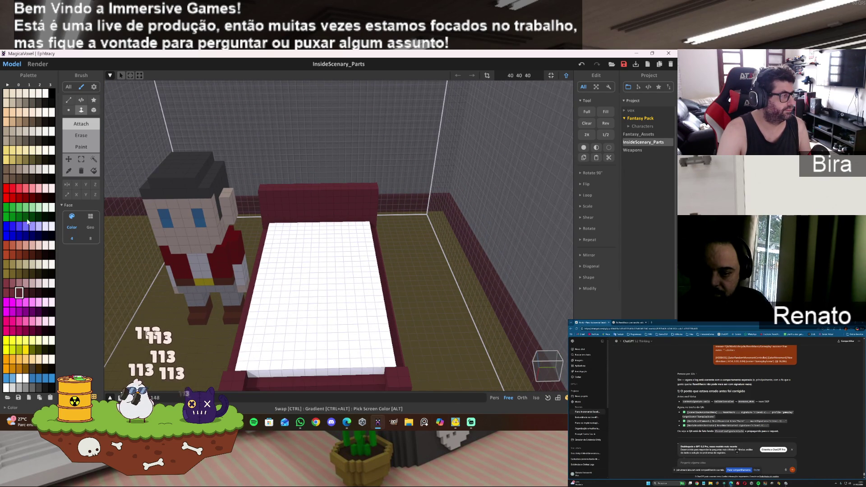
pyautogui.click(32, 198)
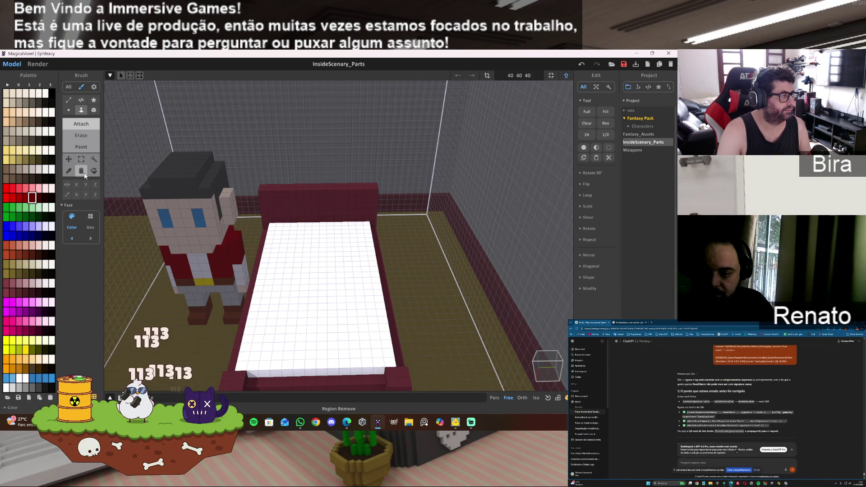
# Switch to Paint and colour the whole mattress top red
pyautogui.click(94, 149)
pyautogui.moveTo(279, 278)
pyautogui.mouseDown(button='right')
pyautogui.moveTo(288, 287)
pyautogui.moveTo(249, 216)
pyautogui.mouseUp(button='right')
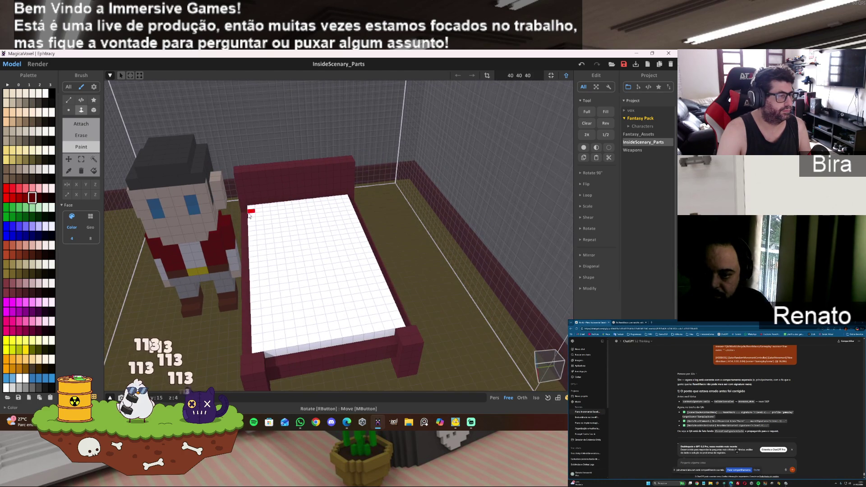
pyautogui.click(253, 211)
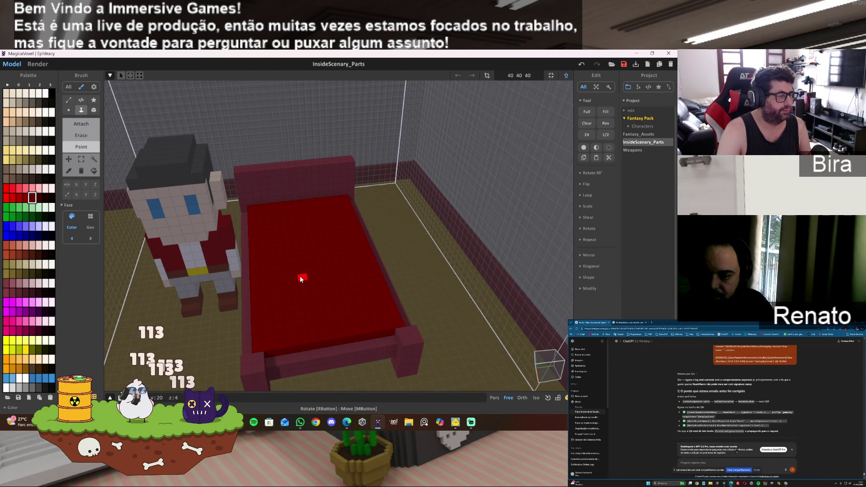
# Paint a white strip across the mattress head end with Box Paint, then pick the dark red
pyautogui.click(26, 380)
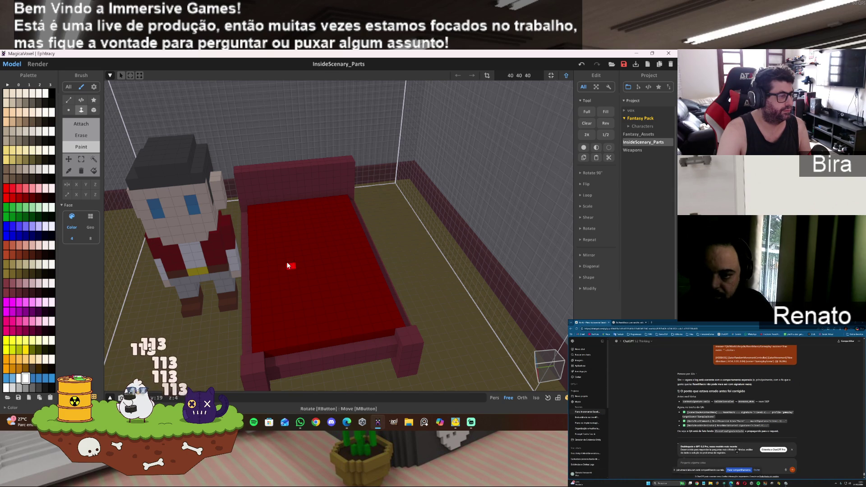
pyautogui.click(250, 210)
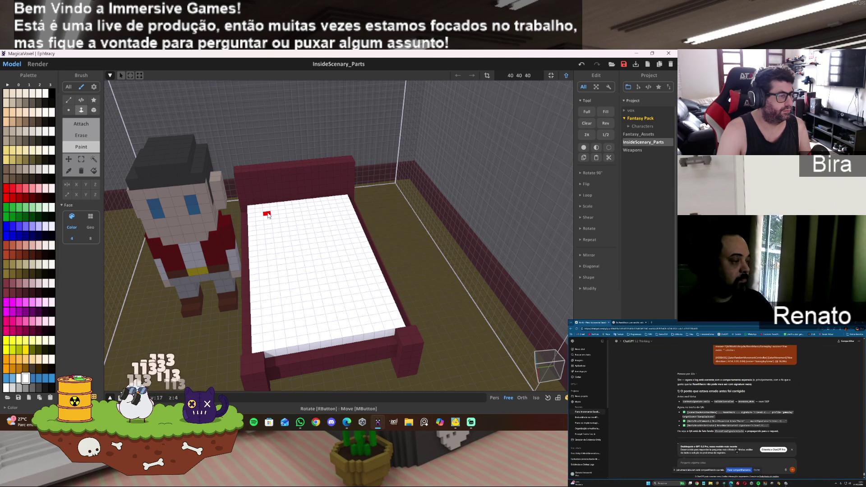
pyautogui.hotkey('ctrl', 'z')
pyautogui.click(91, 110)
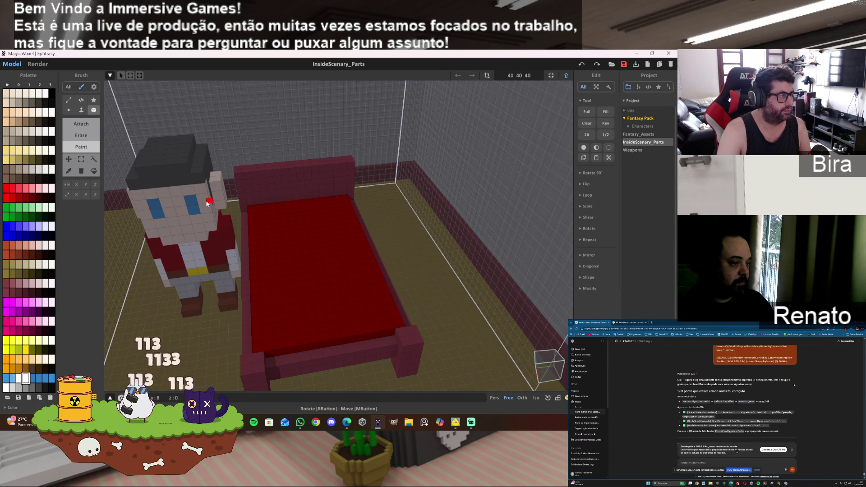
pyautogui.moveTo(253, 209); pyautogui.dragTo(339, 221)
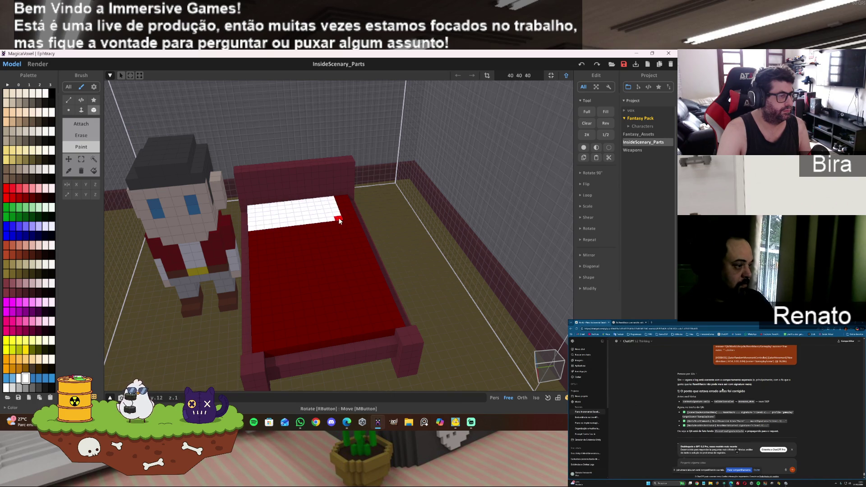
pyautogui.moveTo(351, 217)
pyautogui.mouseDown(button='right')
pyautogui.moveTo(381, 225)
pyautogui.moveTo(351, 226)
pyautogui.mouseUp(button='right')
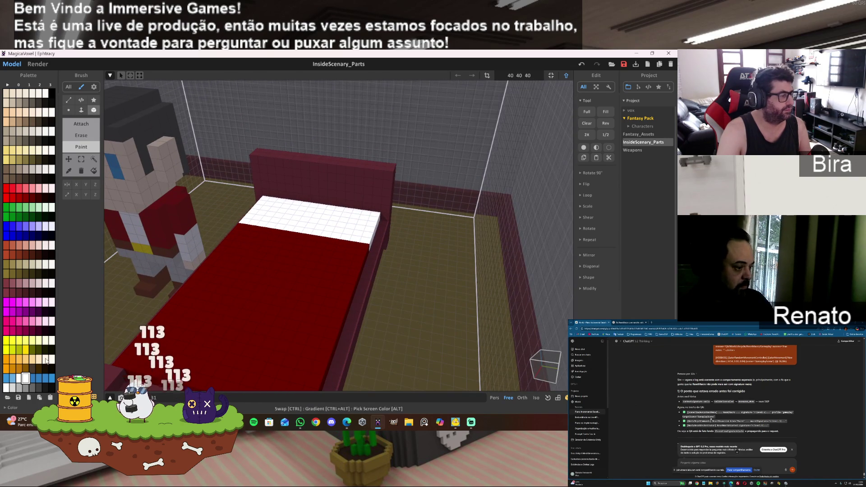
pyautogui.keyDown('alt'); pyautogui.click(272, 280); pyautogui.keyUp('alt')
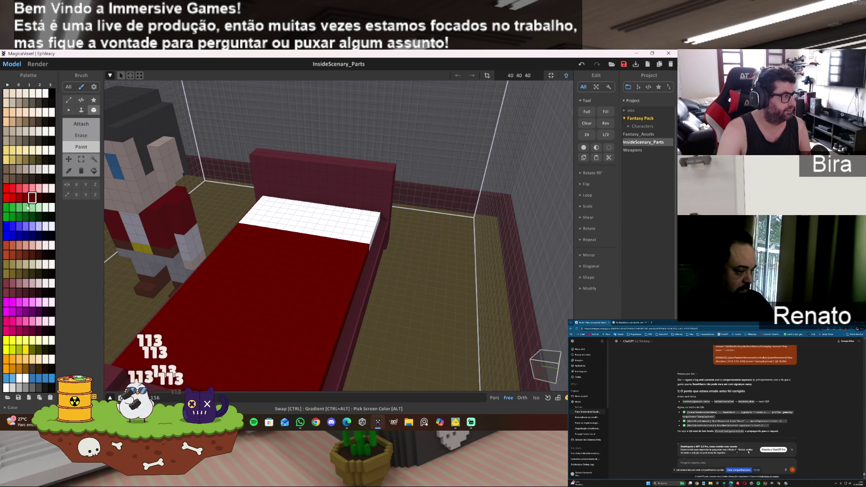
# Paint the strip's front rows dark red and attach a red pillow block on the white strip
pyautogui.moveTo(237, 224); pyautogui.dragTo(364, 248)
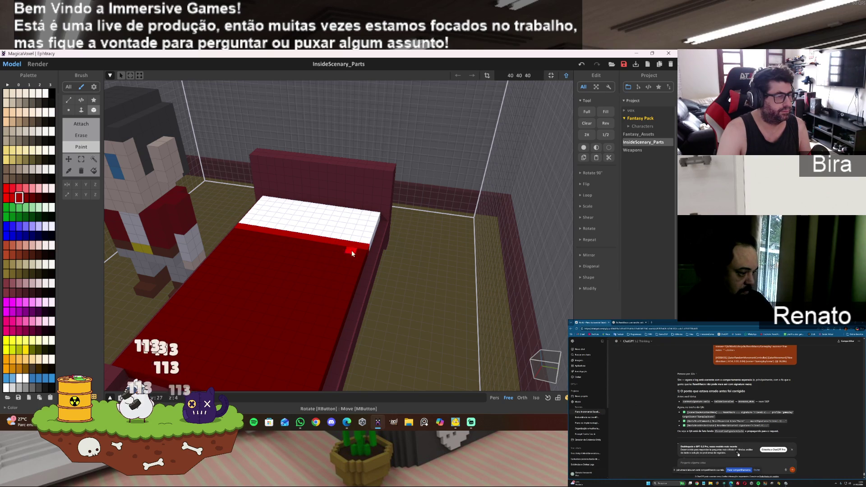
pyautogui.moveTo(236, 230); pyautogui.dragTo(336, 253)
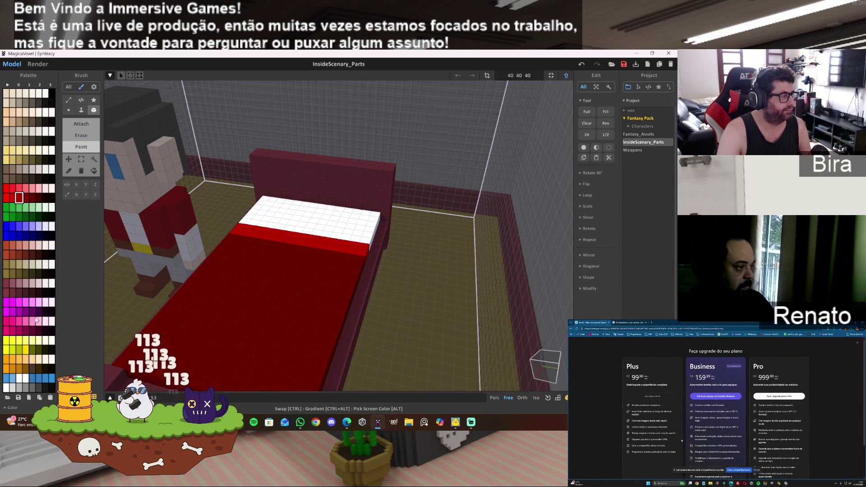
pyautogui.click(82, 123)
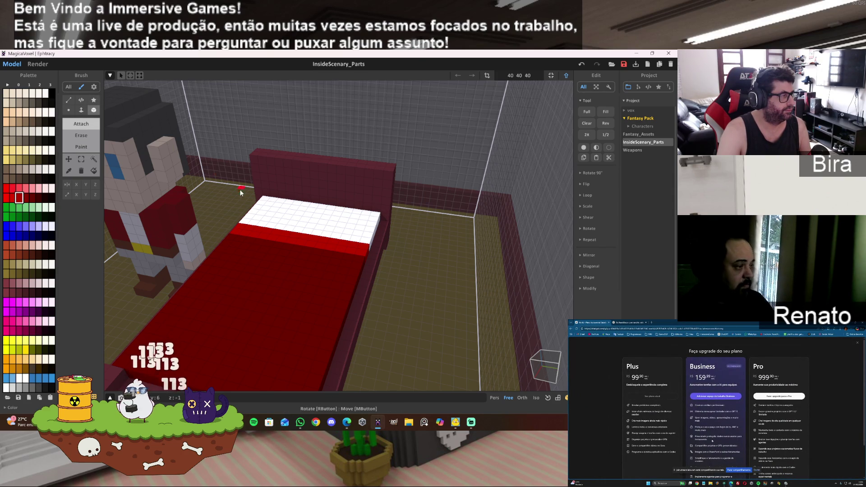
pyautogui.moveTo(280, 207); pyautogui.dragTo(351, 238)
# Recolour the pillow dark red using region colour replacement
pyautogui.moveTo(415, 263)
pyautogui.mouseDown(button='right')
pyautogui.moveTo(474, 267)
pyautogui.moveTo(476, 258)
pyautogui.moveTo(467, 276)
pyautogui.mouseUp(button='right')
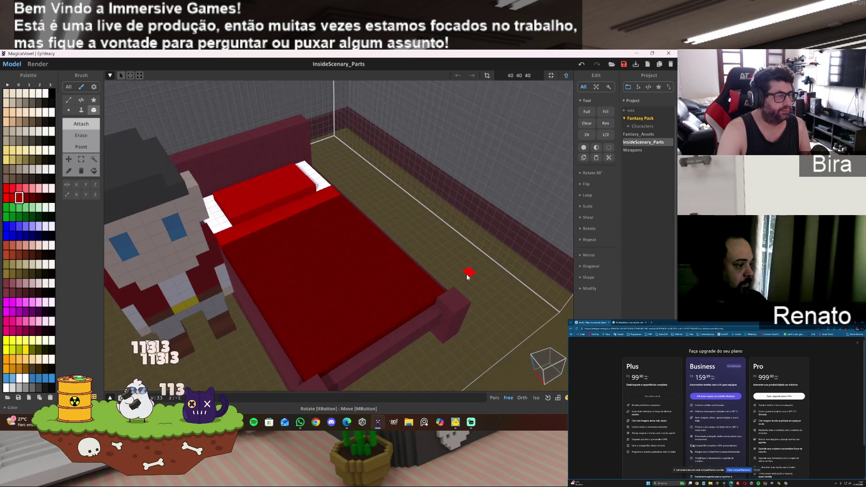
pyautogui.click(32, 198)
pyautogui.click(81, 146)
pyautogui.click(94, 171)
pyautogui.click(267, 195)
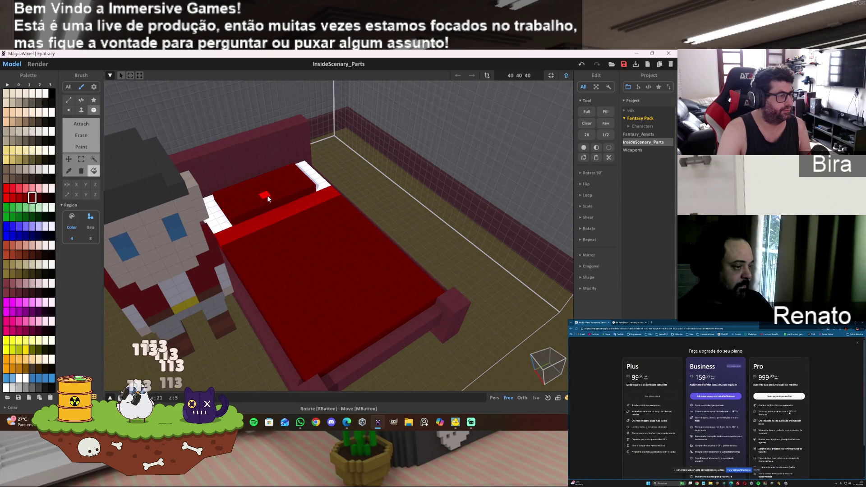
# Recolour the mattress top, pillow and red stripe blue
pyautogui.moveTo(328, 288); pyautogui.dragTo(350, 283, button='right')
pyautogui.scroll(5, 331, 286)
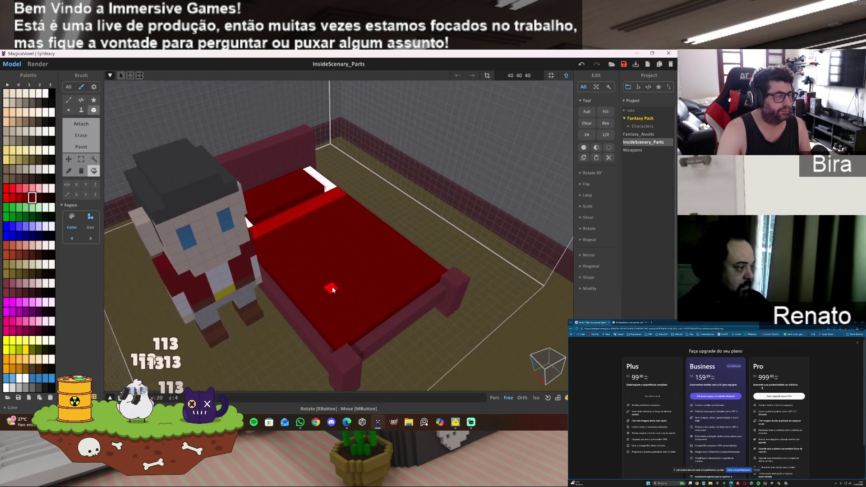
pyautogui.click(32, 378)
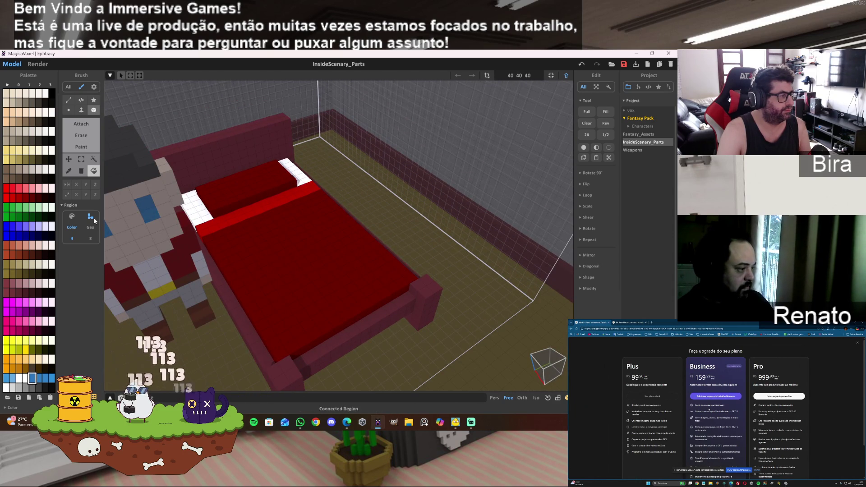
pyautogui.click(93, 170)
pyautogui.click(342, 280)
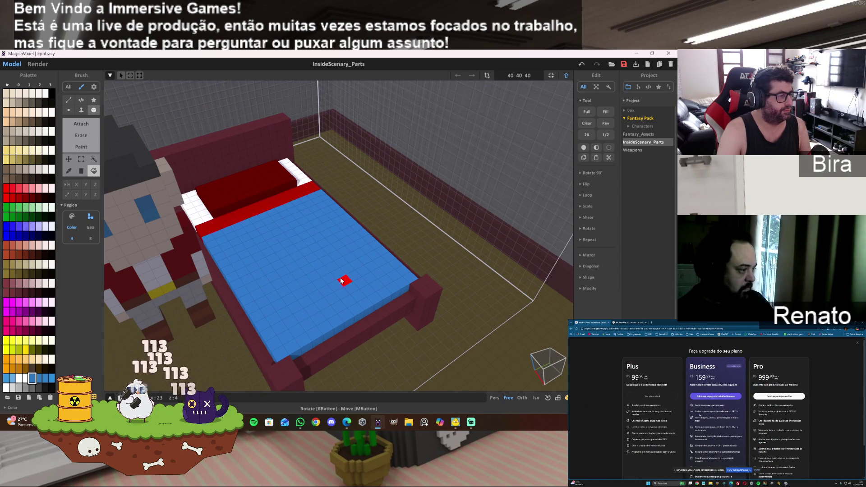
pyautogui.click(252, 185)
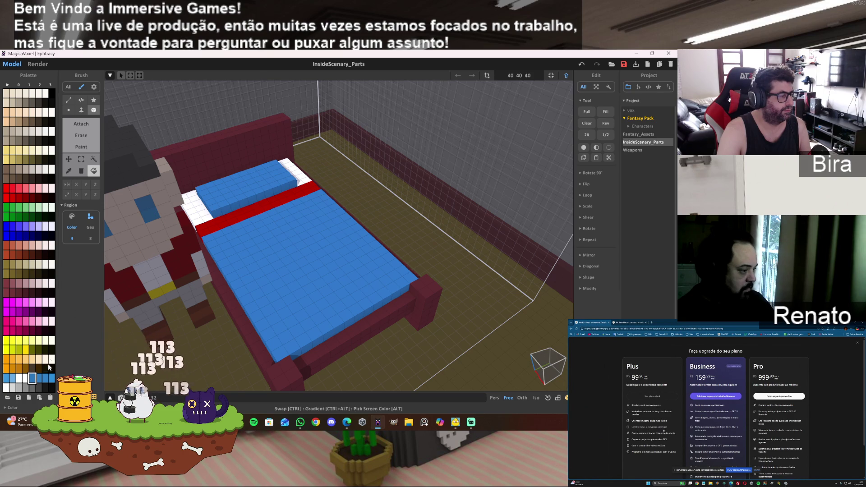
pyautogui.click(51, 380)
pyautogui.click(221, 222)
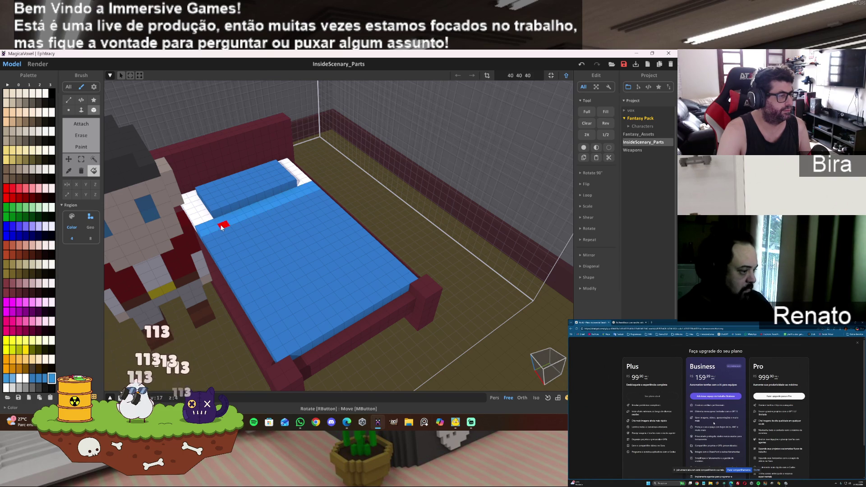
# Pick a tan colour and try recolouring the bed frame with it
pyautogui.moveTo(257, 240)
pyautogui.mouseDown(button='right')
pyautogui.moveTo(274, 241)
pyautogui.moveTo(239, 242)
pyautogui.mouseUp(button='right')
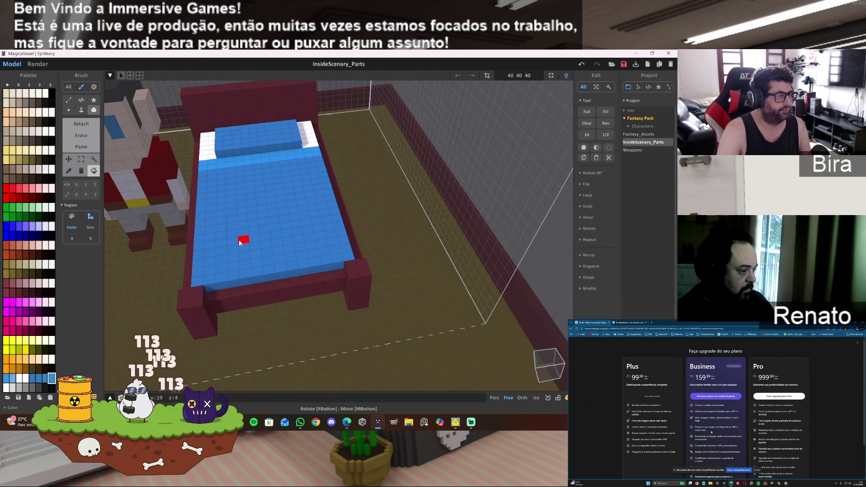
pyautogui.moveTo(239, 239)
pyautogui.mouseDown(button='right')
pyautogui.moveTo(194, 216)
pyautogui.moveTo(273, 220)
pyautogui.moveTo(267, 224)
pyautogui.mouseUp(button='right')
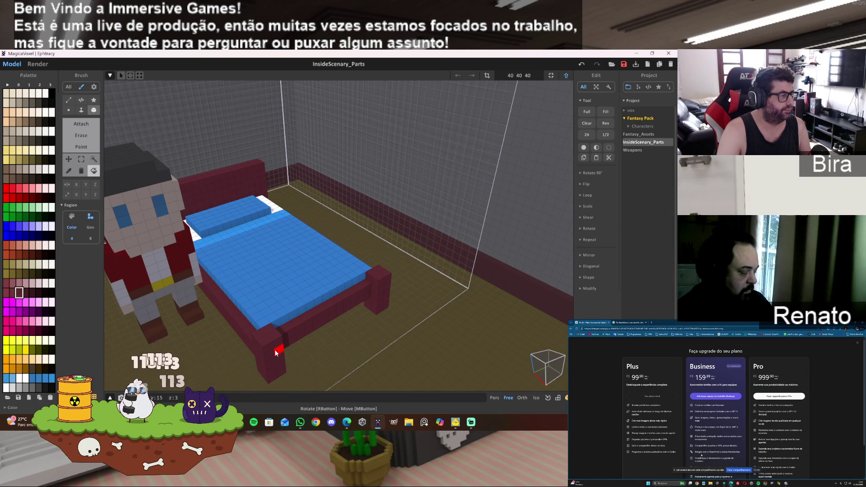
pyautogui.click(19, 293)
pyautogui.click(26, 368)
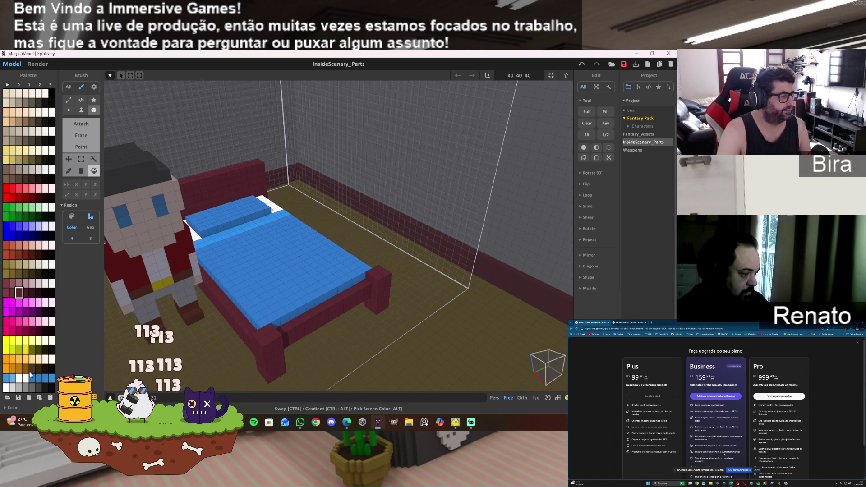
pyautogui.click(268, 335)
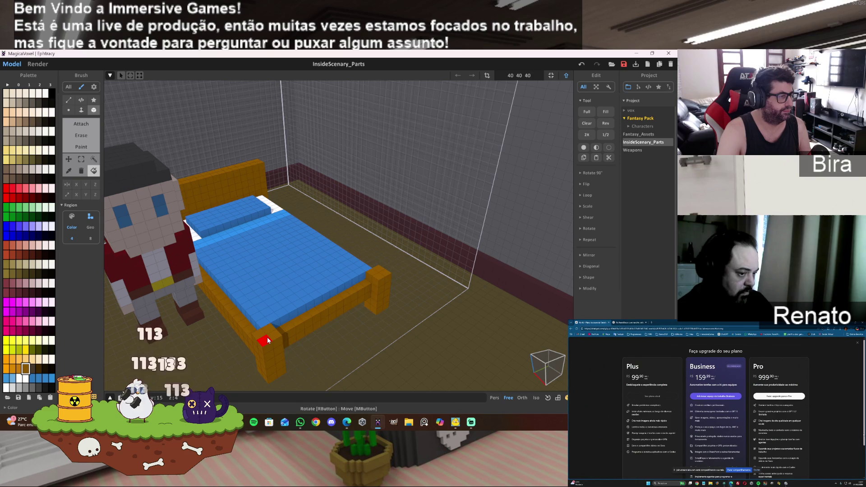
# Undo the tan frame and add orange caps on the front posts and along the headboard top
pyautogui.hotkey('ctrl', 'z')
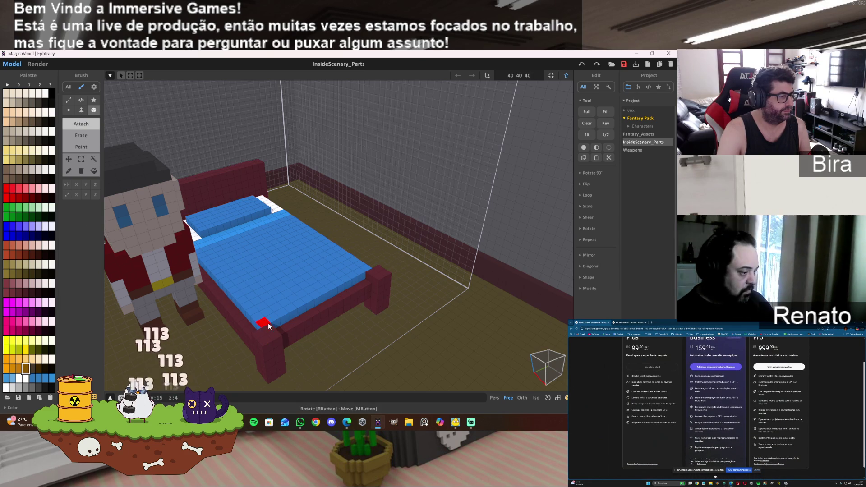
pyautogui.moveTo(259, 322); pyautogui.dragTo(271, 334)
pyautogui.moveTo(378, 270); pyautogui.dragTo(380, 274)
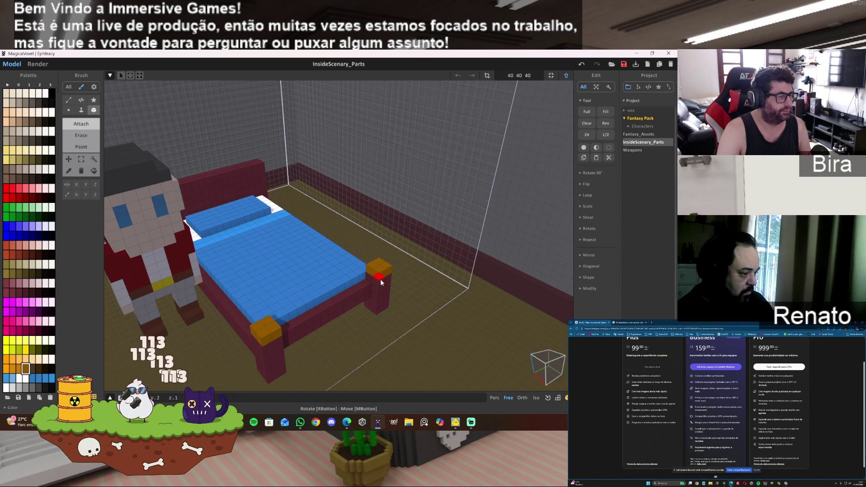
pyautogui.moveTo(348, 296)
pyautogui.mouseDown(button='right')
pyautogui.moveTo(236, 303)
pyautogui.moveTo(247, 277)
pyautogui.mouseUp(button='right')
pyautogui.moveTo(270, 209); pyautogui.dragTo(366, 220)
pyautogui.hotkey('ctrl', 'z')
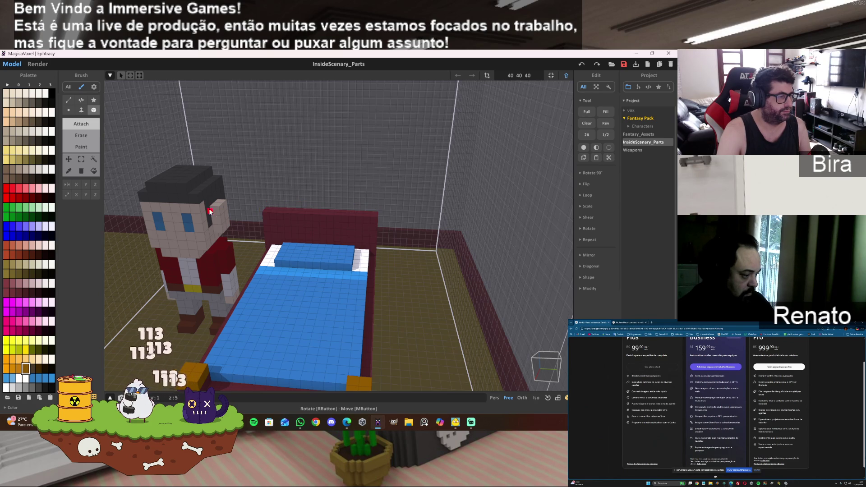
pyautogui.moveTo(268, 212); pyautogui.dragTo(374, 222)
# Fit the model size down to 28 16 10 around the bed
pyautogui.moveTo(374, 222)
pyautogui.mouseDown(button='right')
pyautogui.moveTo(386, 247)
pyautogui.moveTo(459, 257)
pyautogui.mouseUp(button='right')
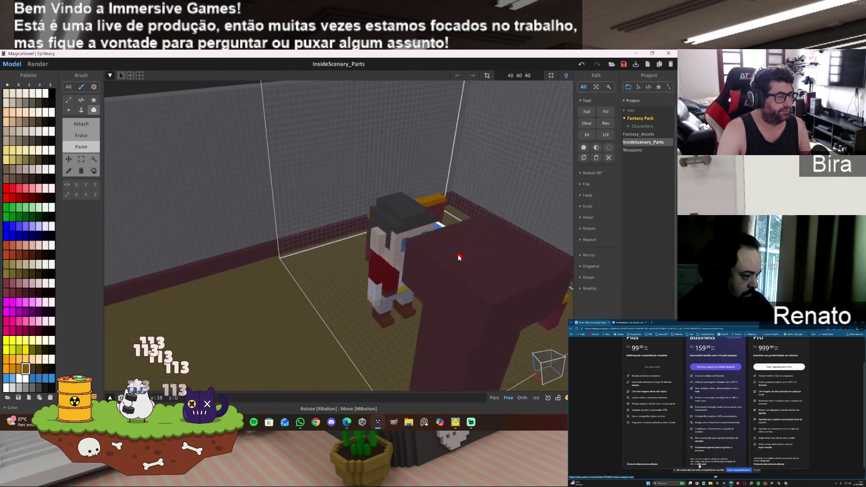
pyautogui.scroll(-8, 458, 256)
pyautogui.scroll(3, 444, 255)
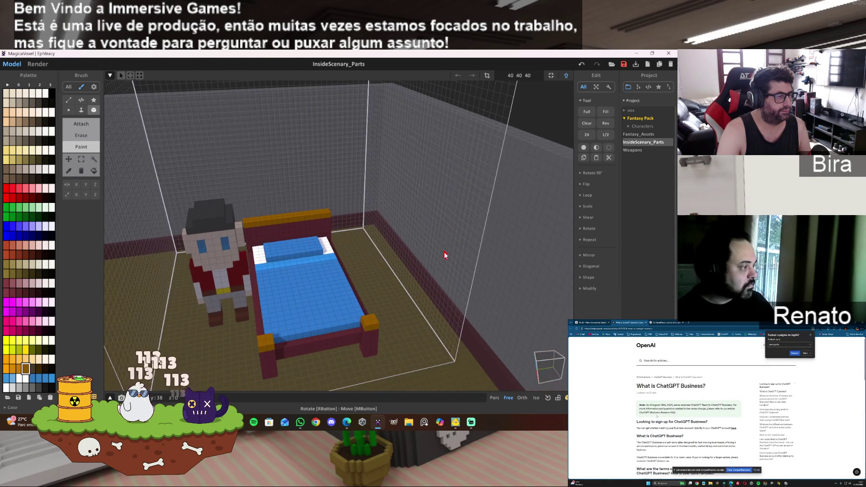
pyautogui.click(550, 76)
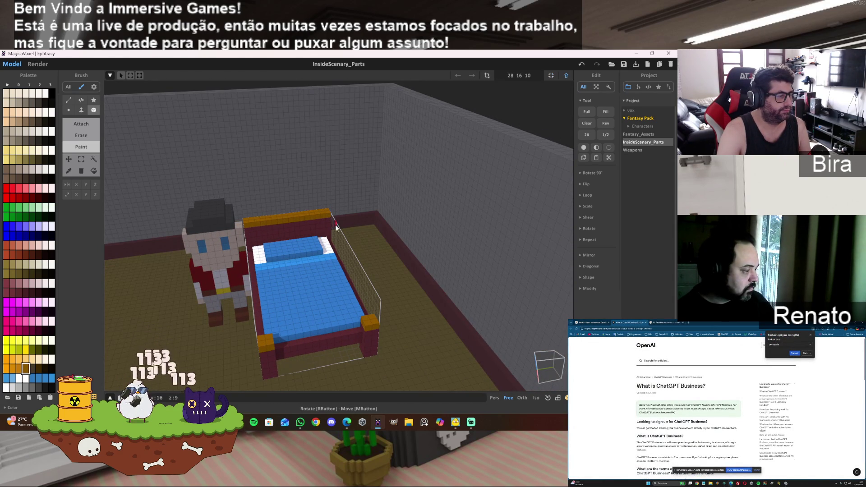
pyautogui.scroll(-2, 397, 198)
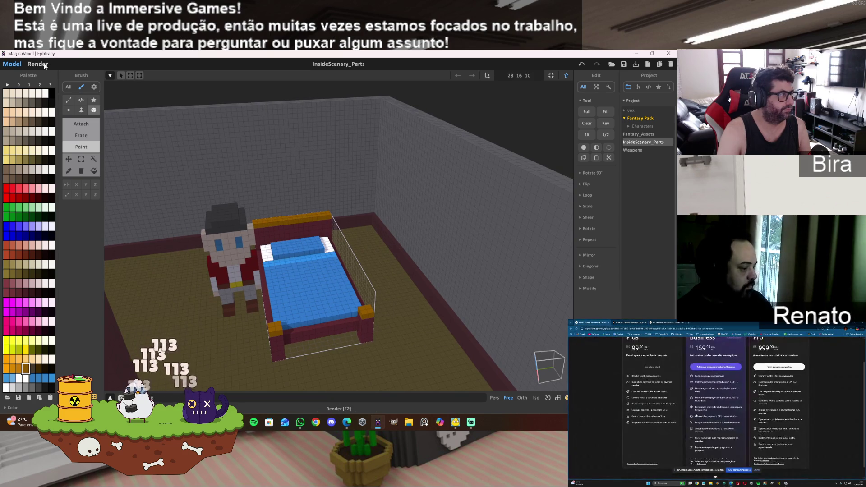
pyautogui.moveTo(280, 194)
pyautogui.mouseDown(button='right')
pyautogui.moveTo(299, 205)
pyautogui.moveTo(316, 190)
pyautogui.moveTo(301, 200)
pyautogui.mouseUp(button='right')
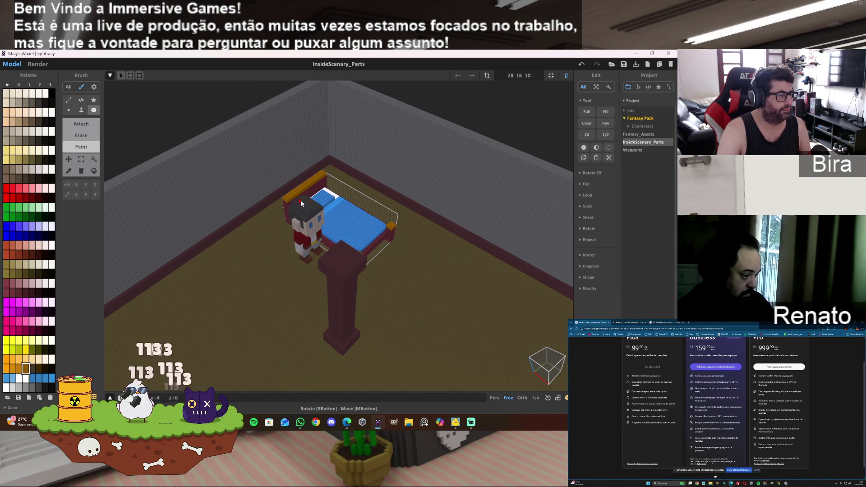
# Shift the bed along one axis and back to its original spot, then orbit the room
pyautogui.click(566, 75)
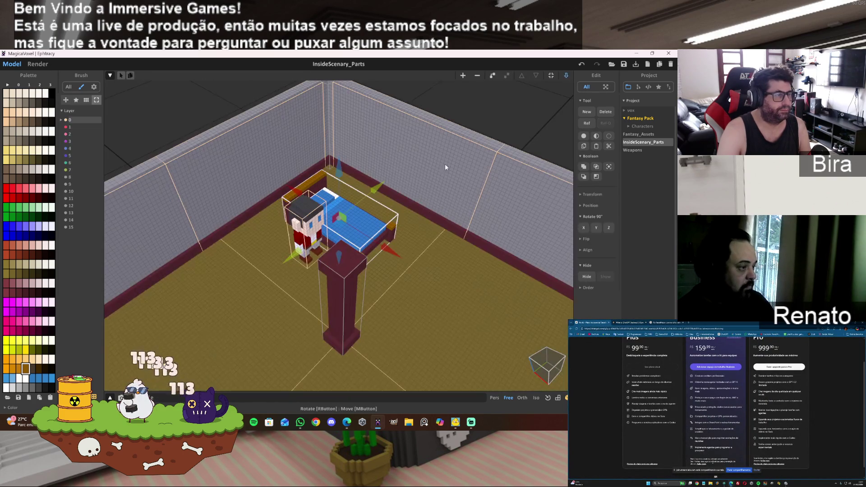
pyautogui.moveTo(381, 183); pyautogui.dragTo(393, 171)
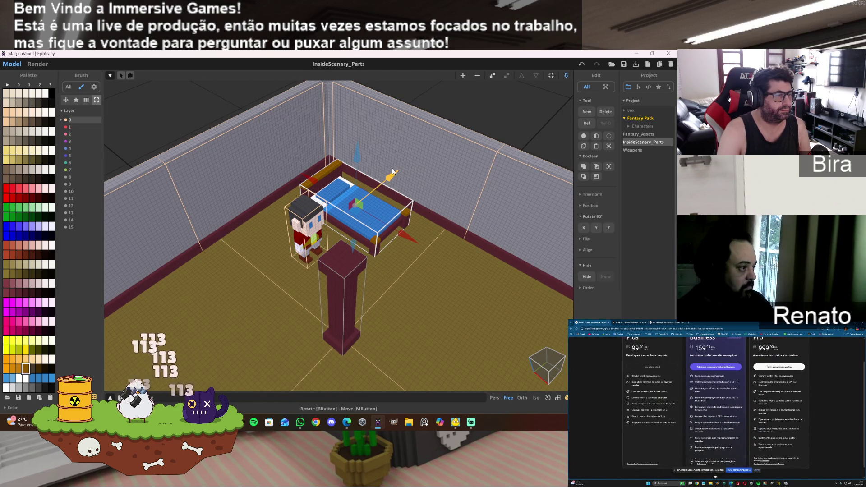
pyautogui.moveTo(413, 243); pyautogui.dragTo(383, 230)
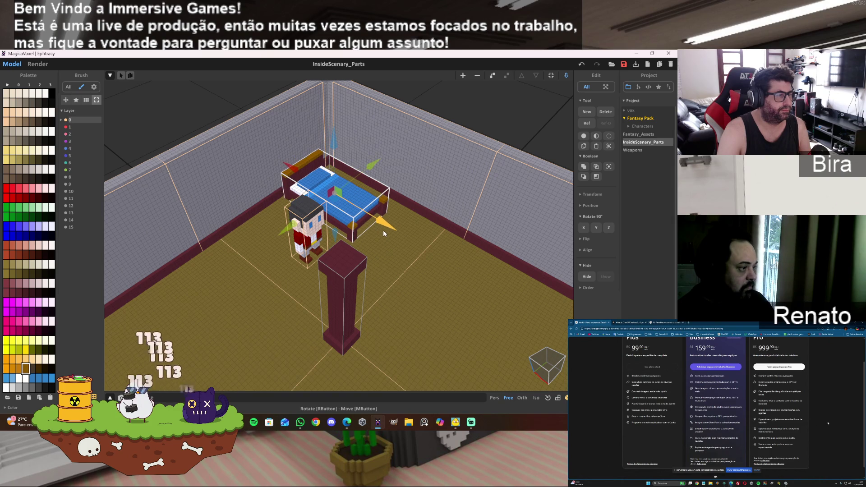
pyautogui.moveTo(375, 234)
pyautogui.mouseDown(button='right')
pyautogui.moveTo(423, 239)
pyautogui.moveTo(359, 176)
pyautogui.moveTo(392, 269)
pyautogui.moveTo(378, 275)
pyautogui.mouseUp(button='right')
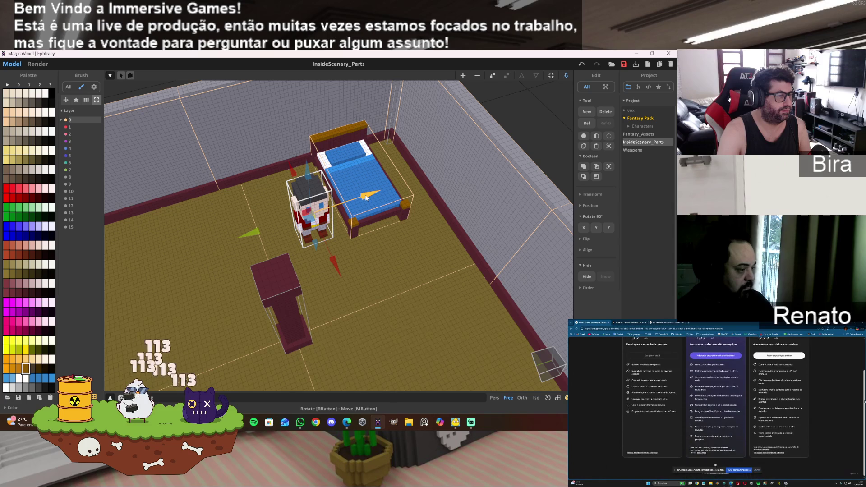
# Rotate the character 90° on Y so it lies flat and slide it onto the bed toward the headboard
pyautogui.moveTo(320, 213); pyautogui.dragTo(309, 216)
pyautogui.click(596, 228)
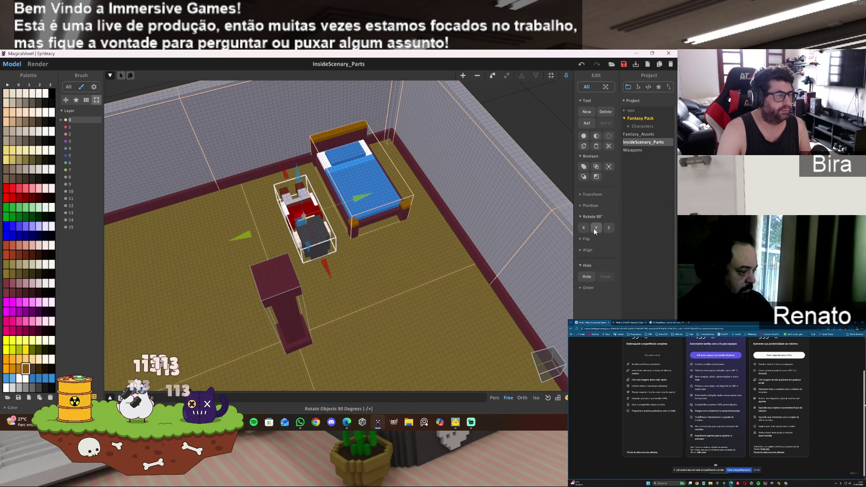
pyautogui.moveTo(361, 198); pyautogui.dragTo(422, 168)
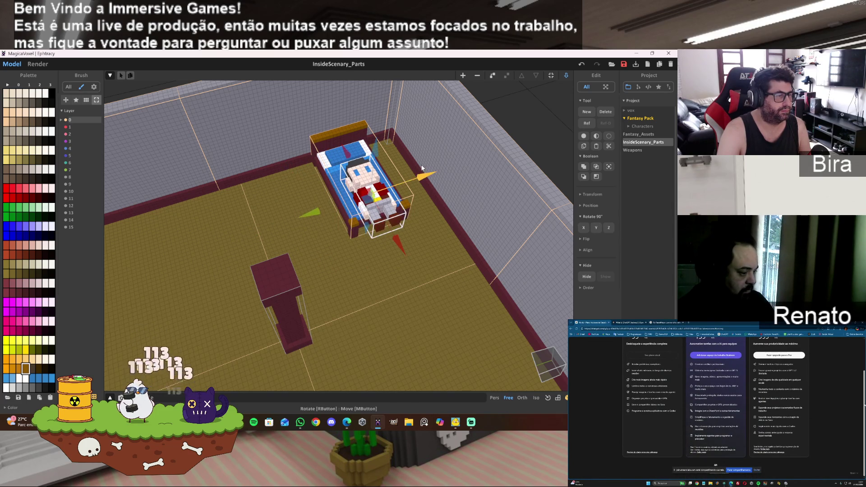
pyautogui.moveTo(355, 157)
pyautogui.mouseDown()
pyautogui.moveTo(335, 130)
pyautogui.moveTo(356, 136)
pyautogui.mouseUp()
# Centre the lying character sideways on the bed and switch to the rendered preview
pyautogui.moveTo(305, 194)
pyautogui.mouseDown(button='right')
pyautogui.moveTo(316, 225)
pyautogui.moveTo(331, 220)
pyautogui.moveTo(337, 203)
pyautogui.moveTo(403, 204)
pyautogui.mouseUp(button='right')
pyautogui.scroll(5, 338, 203)
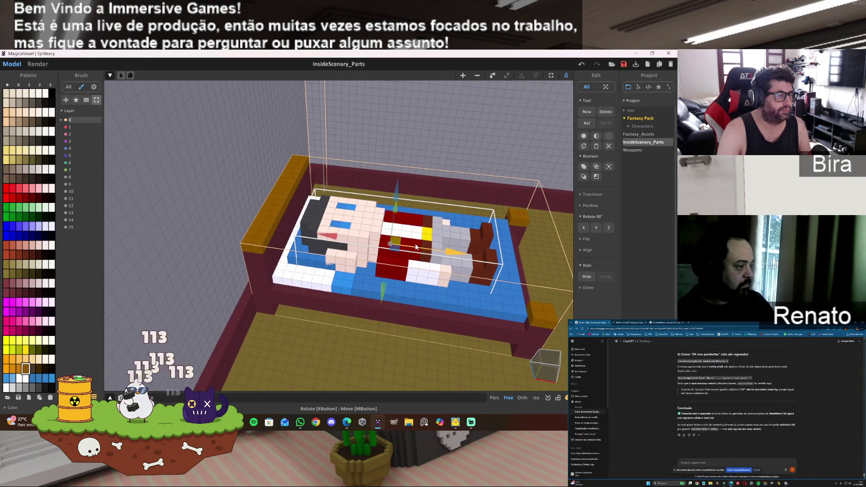
pyautogui.moveTo(415, 243)
pyautogui.mouseDown(button='right')
pyautogui.moveTo(342, 258)
pyautogui.moveTo(379, 221)
pyautogui.moveTo(395, 219)
pyautogui.moveTo(320, 264)
pyautogui.moveTo(378, 255)
pyautogui.mouseUp(button='right')
pyautogui.scroll(3, 378, 255)
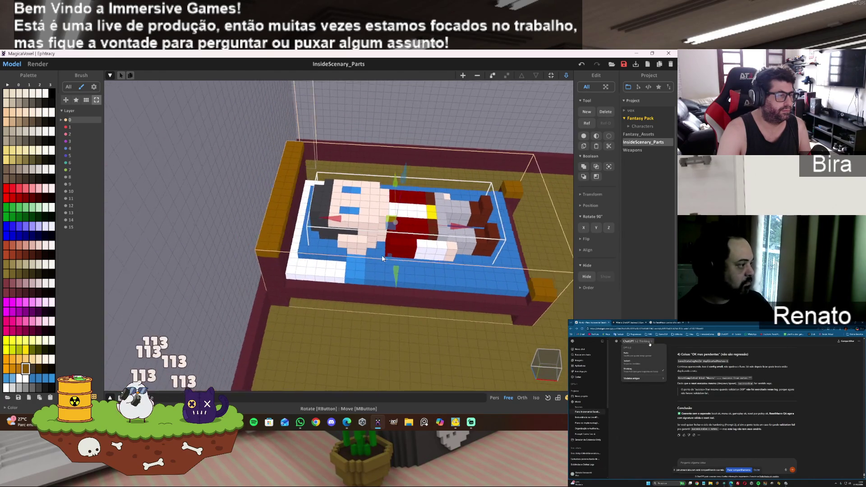
pyautogui.moveTo(473, 230)
pyautogui.mouseDown()
pyautogui.moveTo(454, 231)
pyautogui.moveTo(461, 231)
pyautogui.mouseUp()
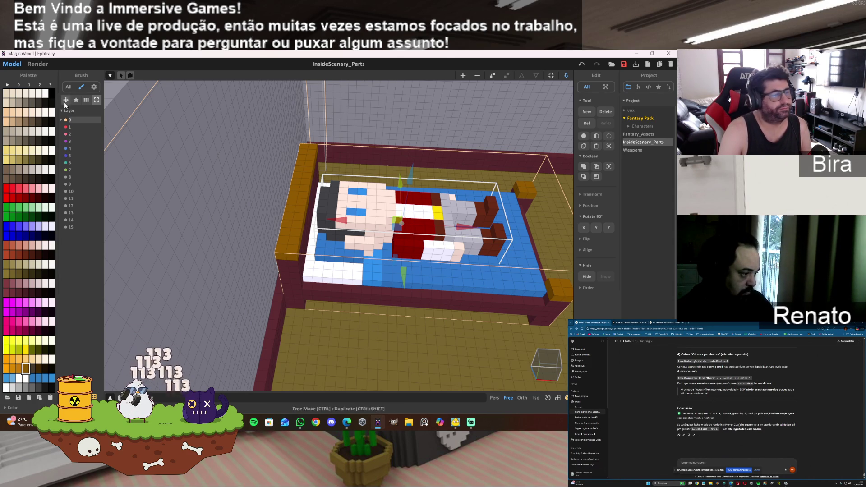
pyautogui.click(37, 64)
# Frame the rendered room using the view cube's level, face-on and angled camera snaps
pyautogui.scroll(-5, 400, 245)
pyautogui.moveTo(399, 245)
pyautogui.mouseDown(button='right')
pyautogui.moveTo(371, 260)
pyautogui.moveTo(211, 278)
pyautogui.moveTo(226, 252)
pyautogui.moveTo(365, 228)
pyautogui.mouseUp(button='right')
pyautogui.scroll(5, 364, 261)
pyautogui.scroll(-5, 366, 237)
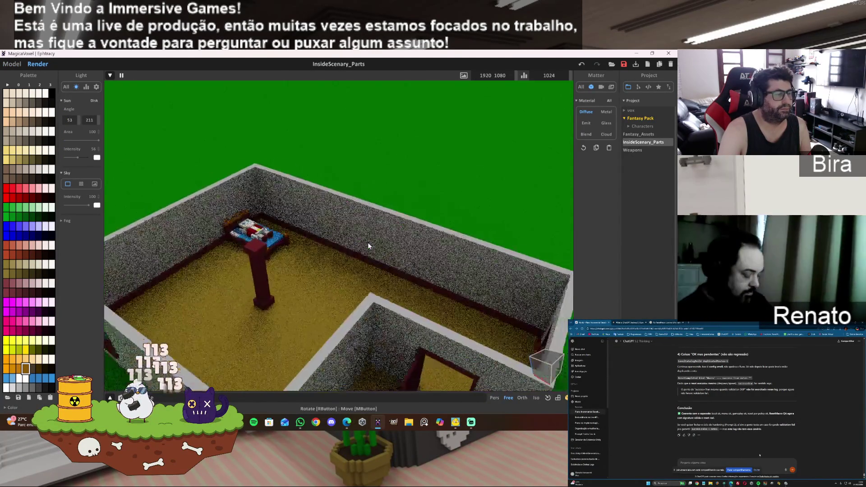
pyautogui.click(549, 381)
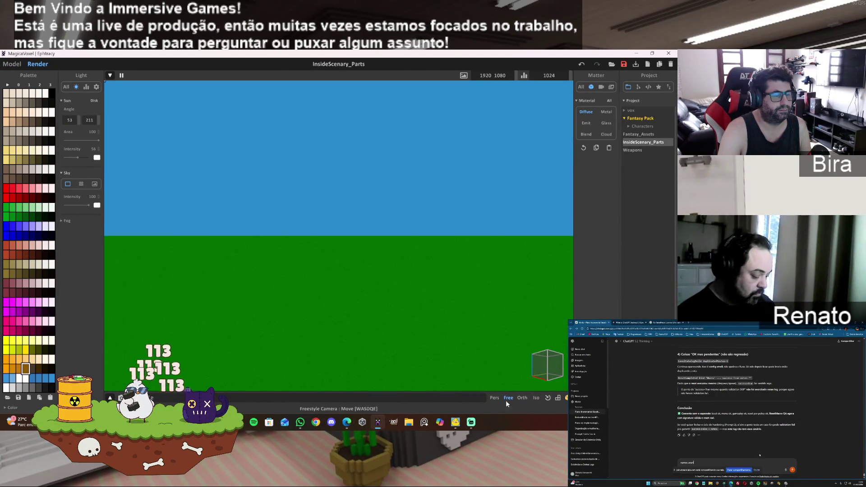
pyautogui.click(550, 367)
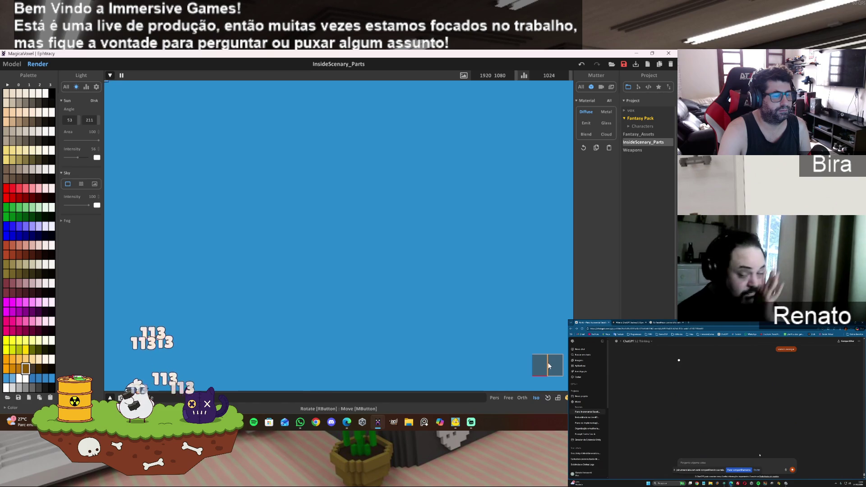
pyautogui.click(549, 375)
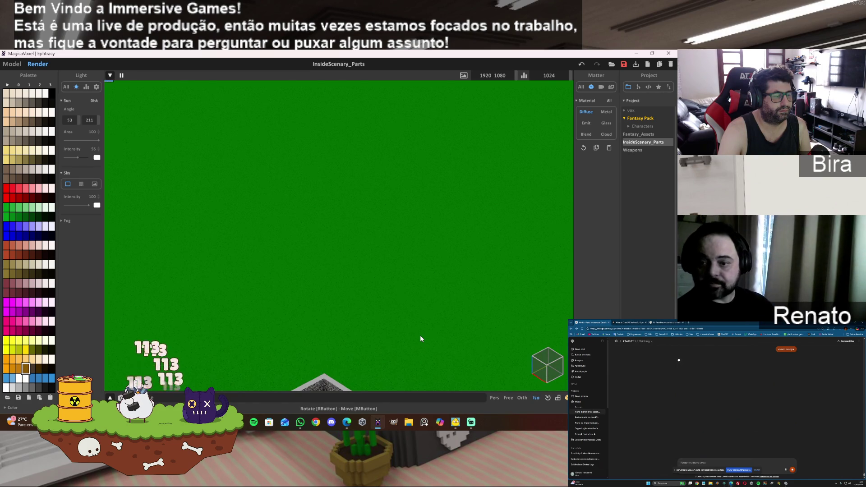
pyautogui.moveTo(421, 335)
pyautogui.mouseDown(button='right')
pyautogui.moveTo(367, 374)
pyautogui.moveTo(411, 367)
pyautogui.mouseUp(button='right')
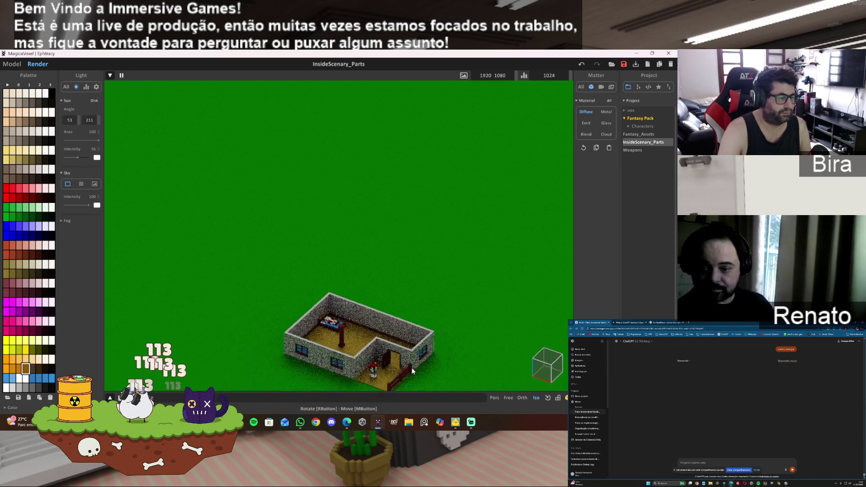
# Set the render camera to isometric, zoom in, toggle the angle rulers, and return to Model
pyautogui.click(508, 398)
pyautogui.moveTo(394, 335)
pyautogui.mouseDown(button='right')
pyautogui.moveTo(358, 355)
pyautogui.moveTo(383, 343)
pyautogui.moveTo(426, 340)
pyautogui.moveTo(424, 347)
pyautogui.moveTo(412, 305)
pyautogui.moveTo(491, 334)
pyautogui.mouseUp(button='right')
pyautogui.click(535, 398)
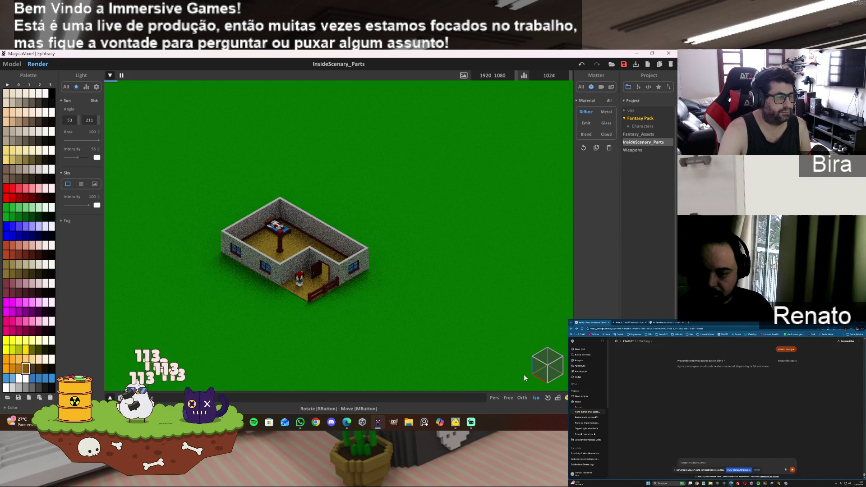
pyautogui.scroll(5, 302, 327)
pyautogui.scroll(2, 302, 326)
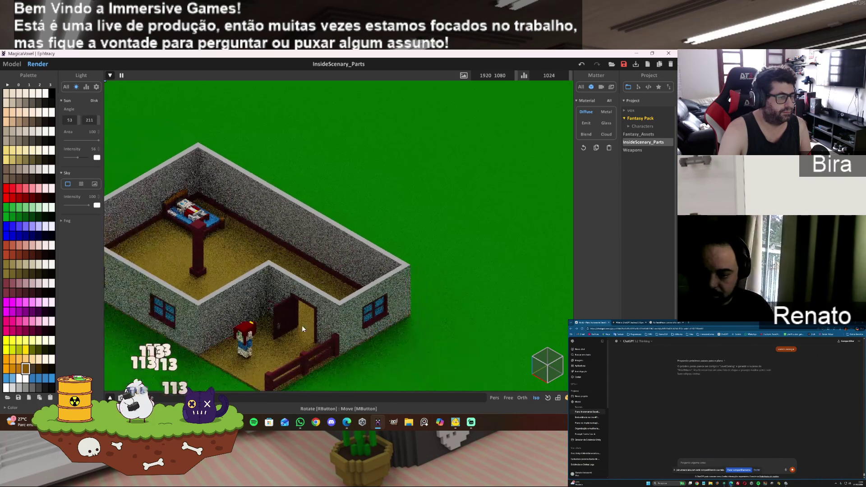
pyautogui.click(559, 399)
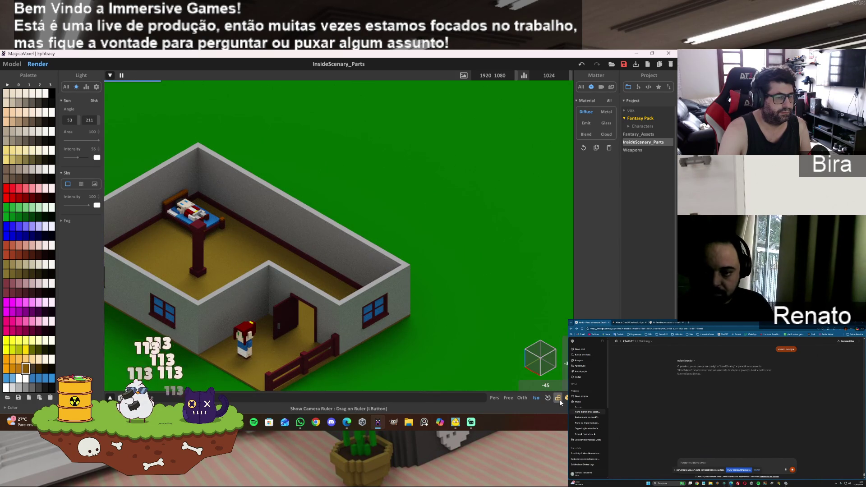
pyautogui.click(559, 399)
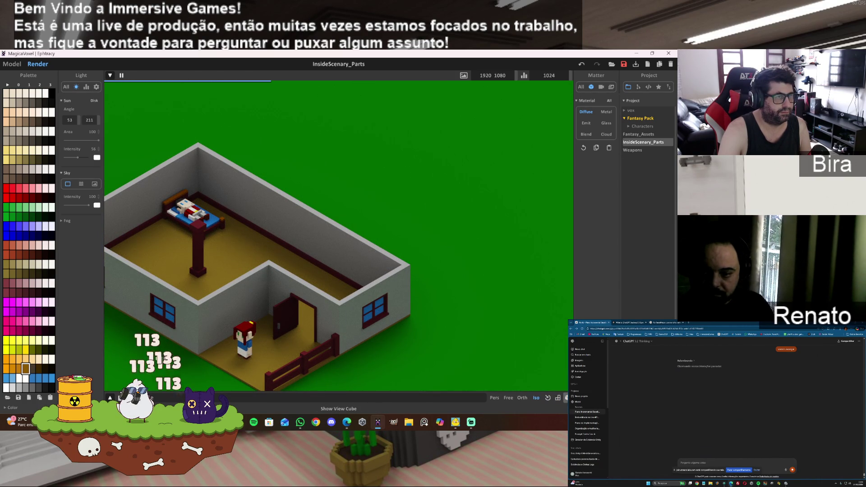
pyautogui.click(11, 65)
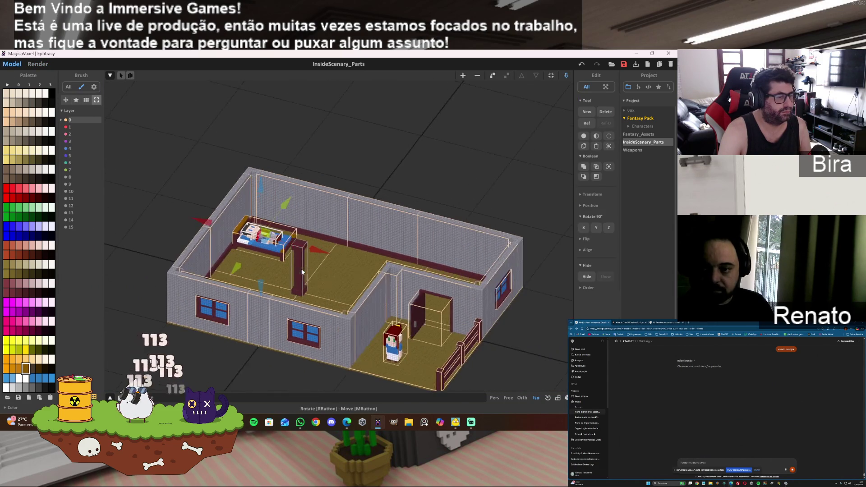
pyautogui.click(510, 399)
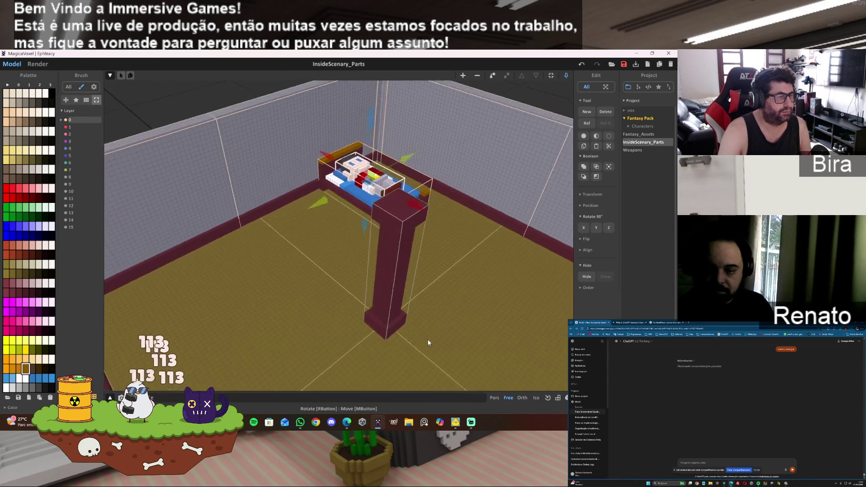
pyautogui.scroll(-5, 427, 340)
pyautogui.moveTo(428, 339)
pyautogui.mouseDown(button='right')
pyautogui.moveTo(483, 382)
pyautogui.moveTo(450, 325)
pyautogui.mouseUp(button='right')
pyautogui.scroll(-4, 451, 325)
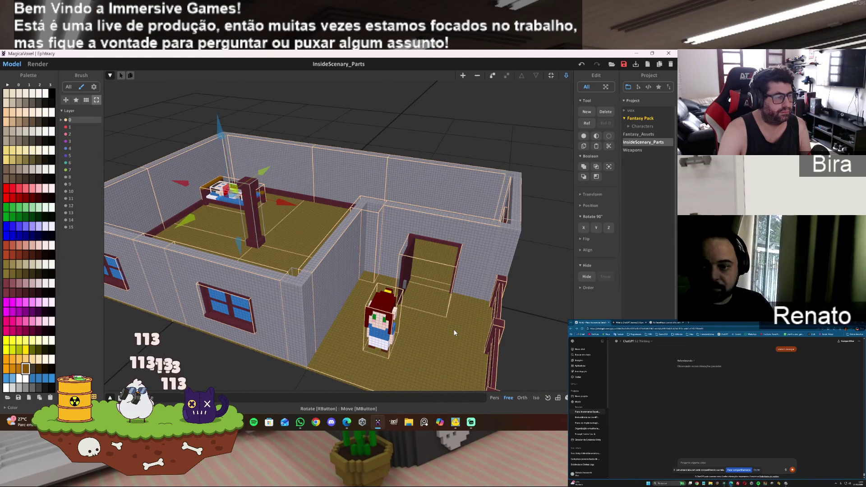
pyautogui.click(541, 396)
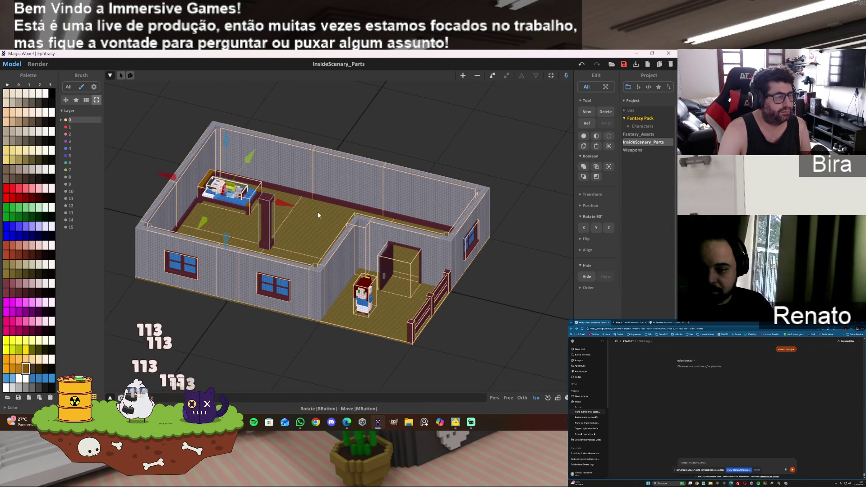
pyautogui.click(40, 64)
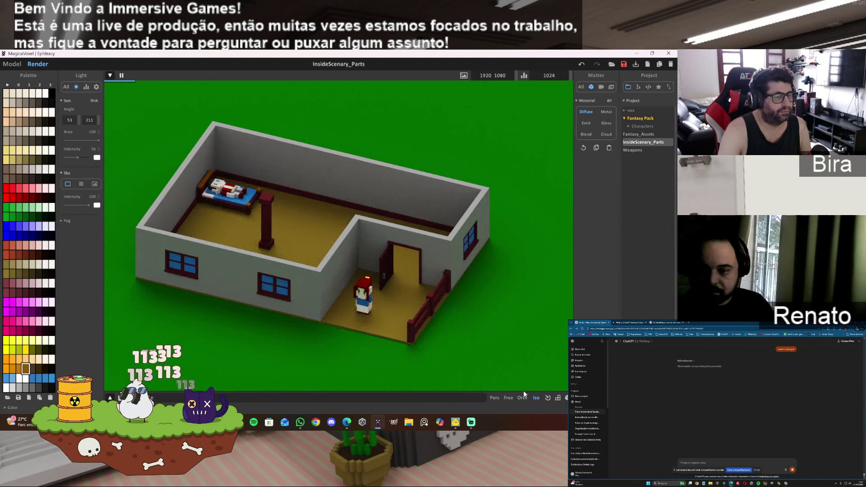
pyautogui.scroll(5, 537, 397)
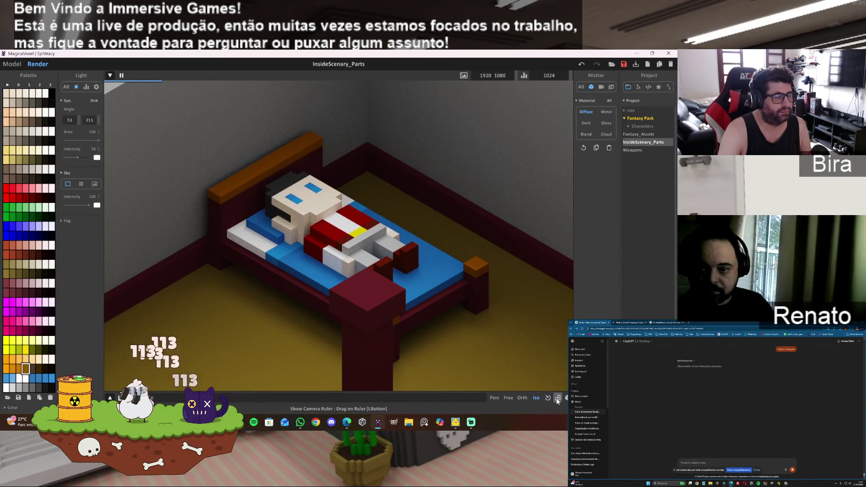
pyautogui.click(565, 398)
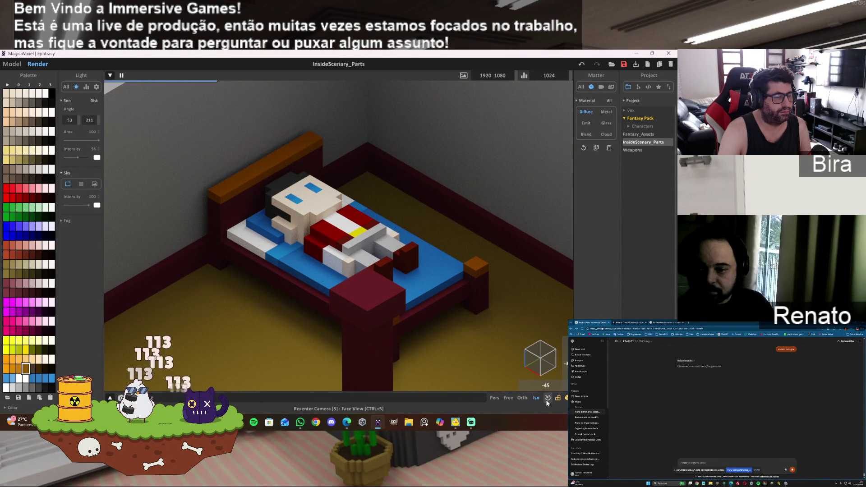
pyautogui.click(6, 66)
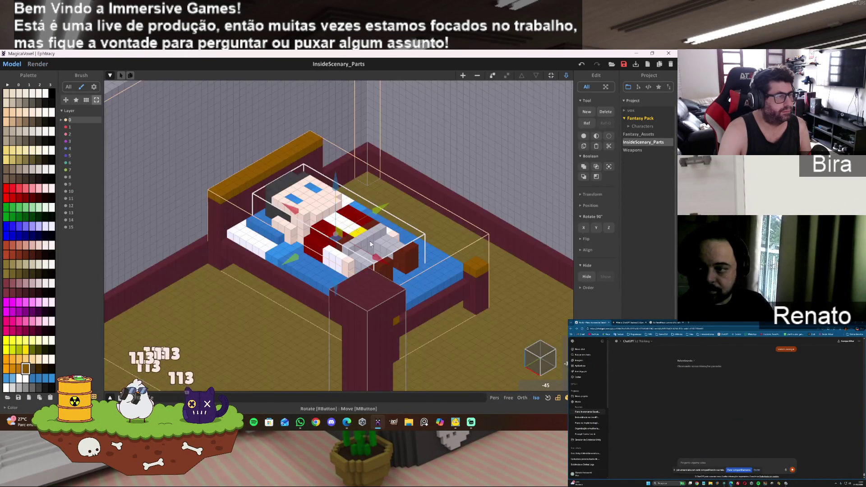
pyautogui.scroll(-10, 445, 290)
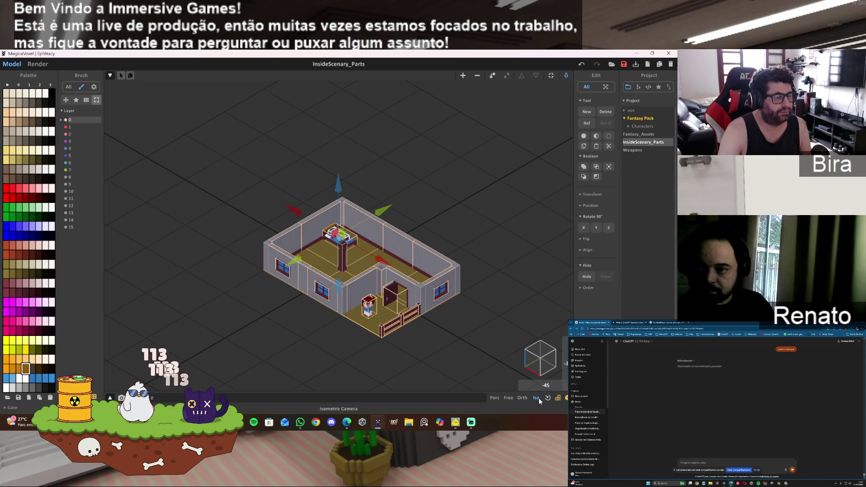
pyautogui.click(38, 64)
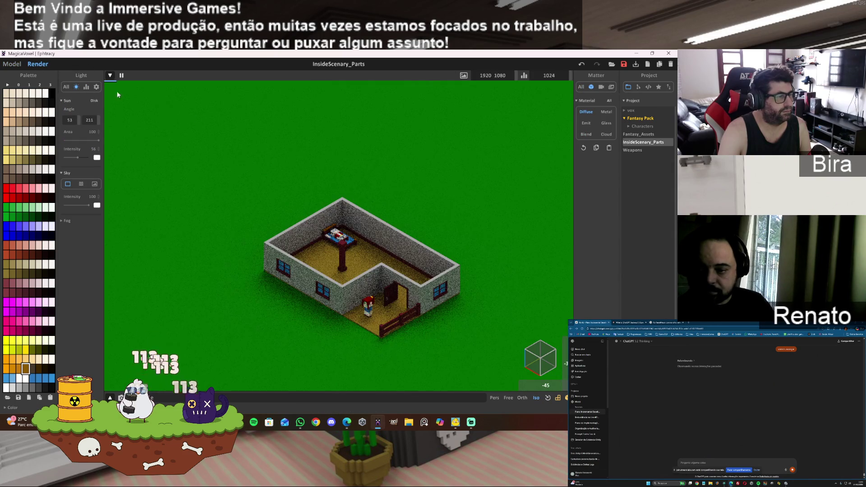
# Try the free camera with the D and S keys, then go back to isometric at the -45 angle
pyautogui.scroll(5, 369, 258)
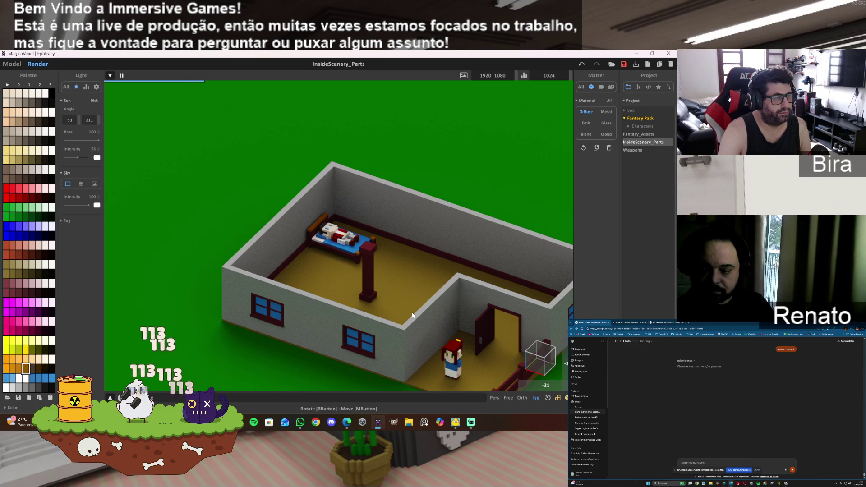
pyautogui.click(508, 398)
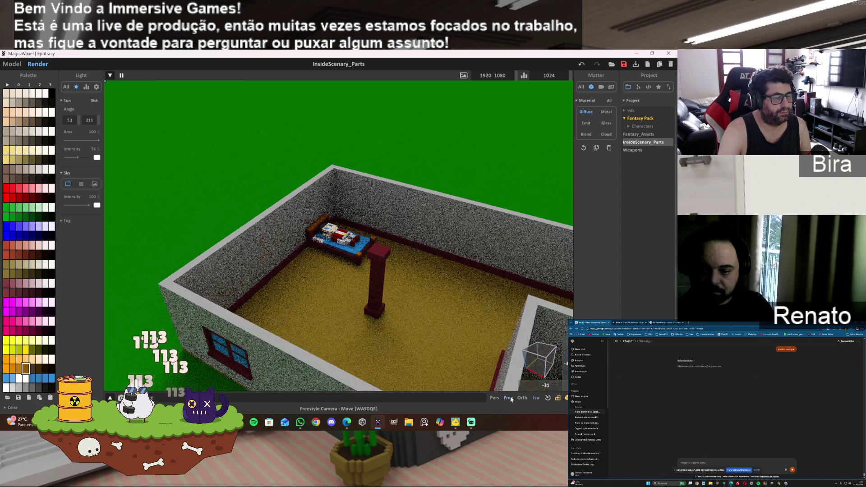
pyautogui.press('d')
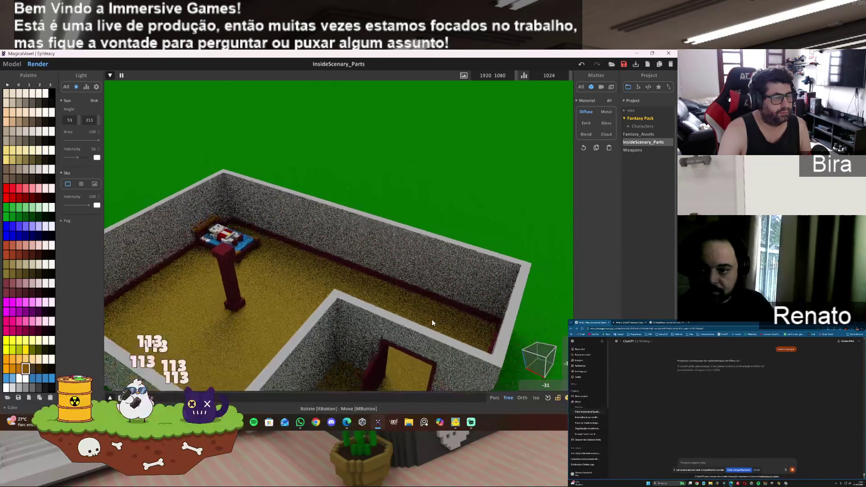
pyautogui.press('s')
pyautogui.click(539, 401)
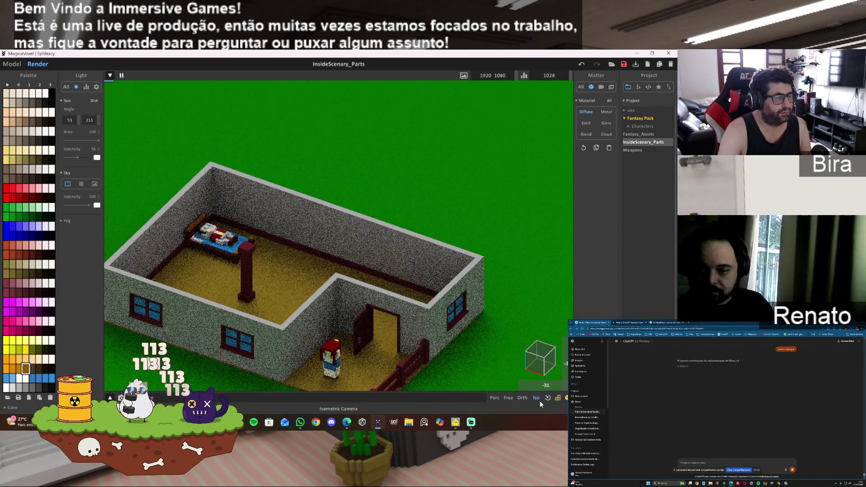
pyautogui.press('w')
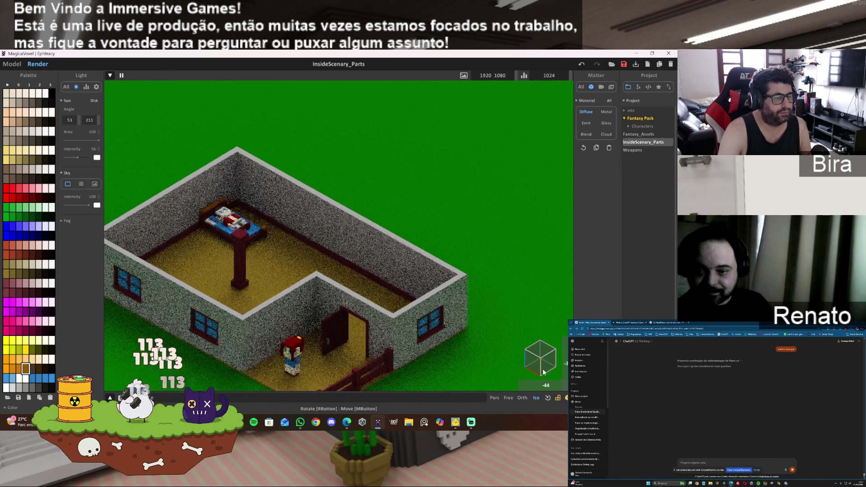
pyautogui.moveTo(545, 372); pyautogui.dragTo(539, 364, button='right')
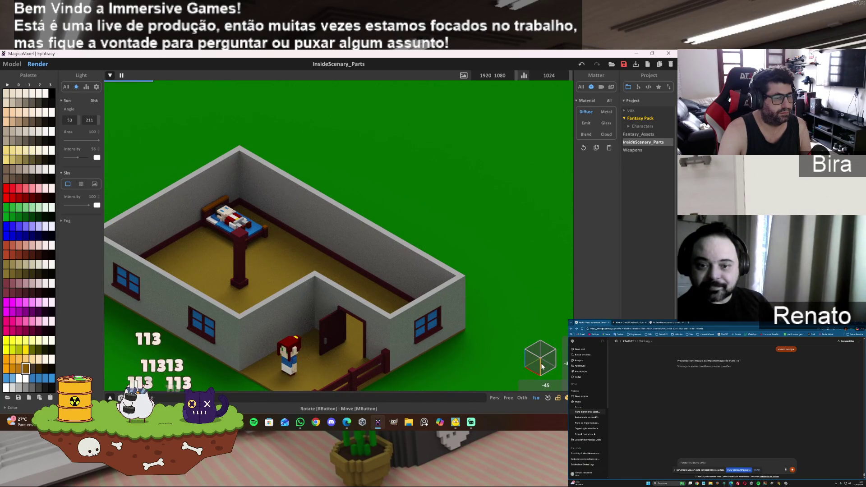
pyautogui.click(542, 366)
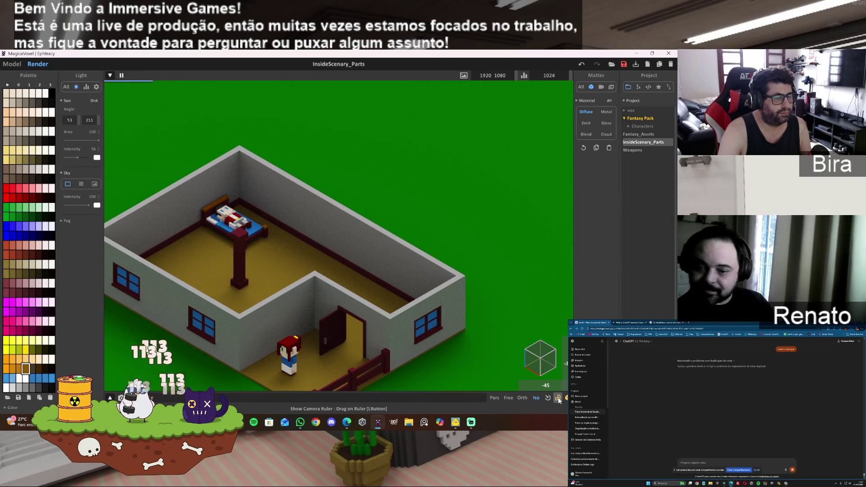
# Switch to free perspective and tilt the camera low over the house, zooming to frame it
pyautogui.click(508, 399)
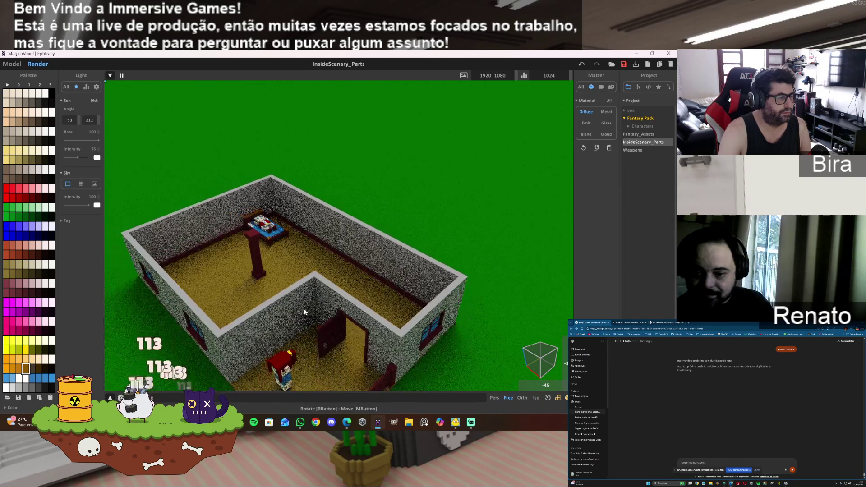
pyautogui.scroll(5, 305, 333)
pyautogui.scroll(-8, 304, 333)
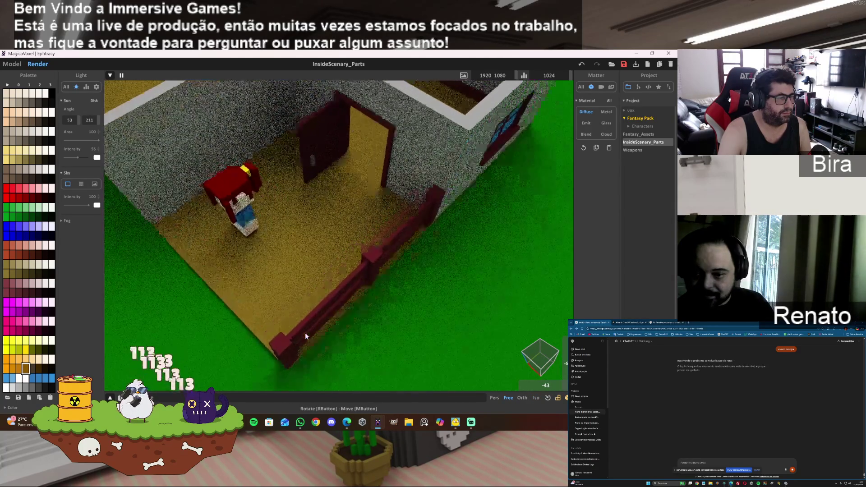
pyautogui.scroll(-2, 322, 321)
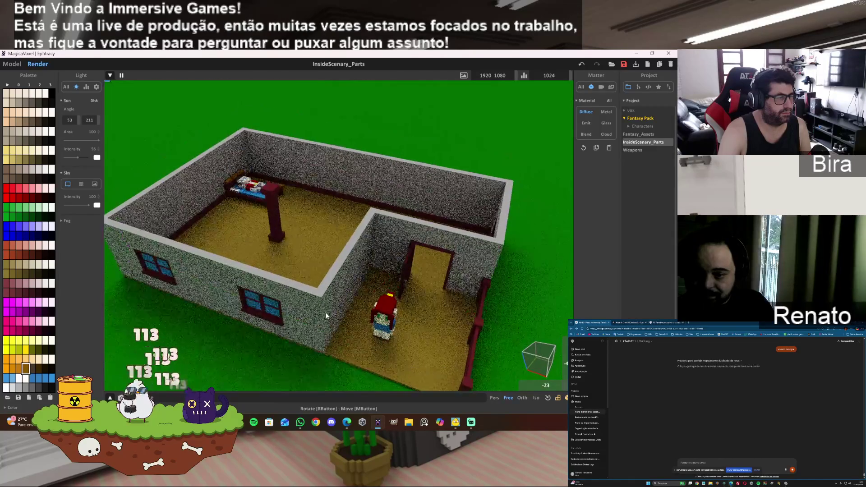
pyautogui.moveTo(325, 313)
pyautogui.mouseDown(button='right')
pyautogui.moveTo(320, 340)
pyautogui.moveTo(326, 297)
pyautogui.mouseUp(button='right')
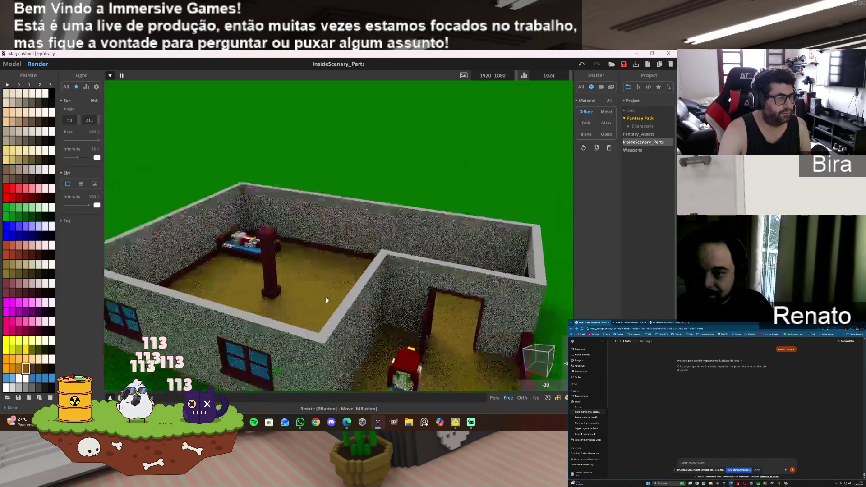
pyautogui.scroll(-3, 326, 296)
pyautogui.scroll(3, 326, 304)
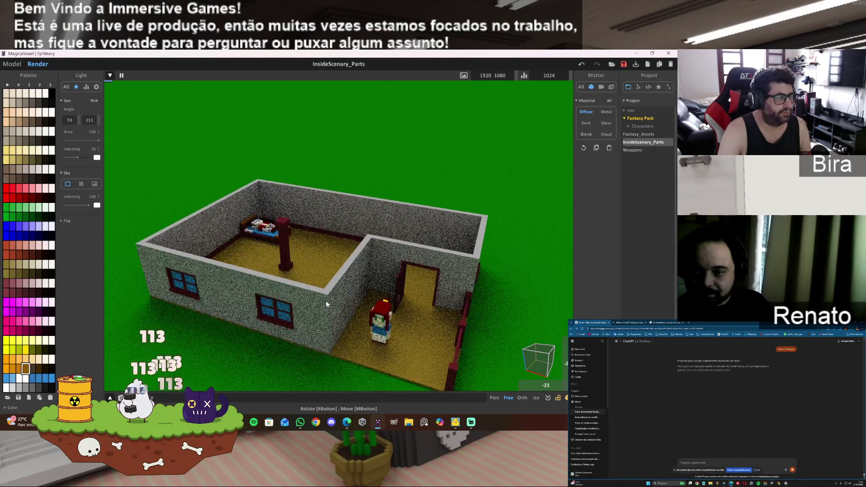
# Set the camera back to isometric and view the render at the -45 angle
pyautogui.click(11, 64)
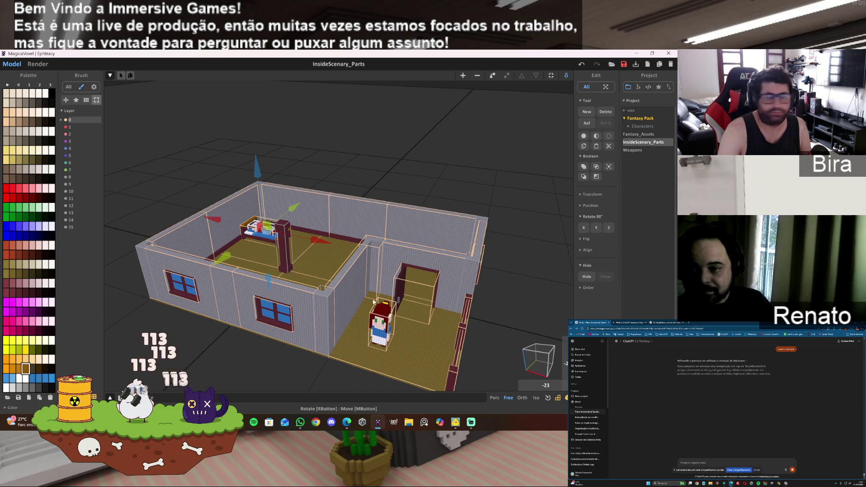
pyautogui.click(538, 398)
pyautogui.click(38, 64)
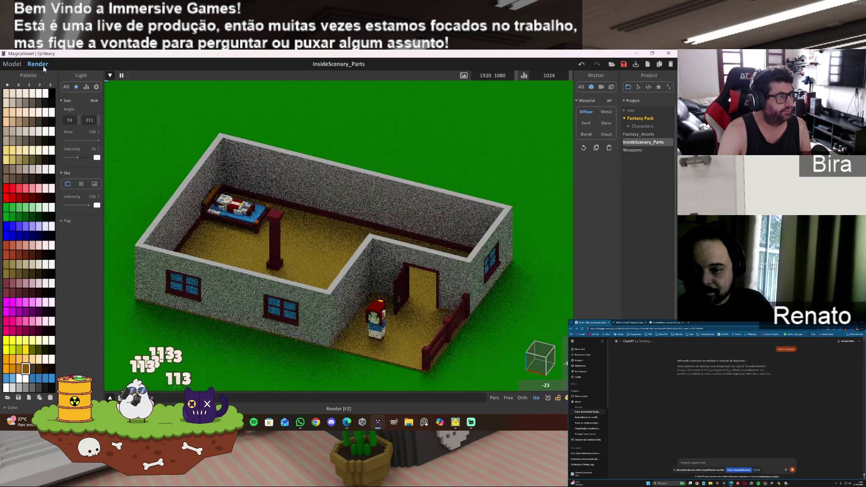
pyautogui.click(547, 371)
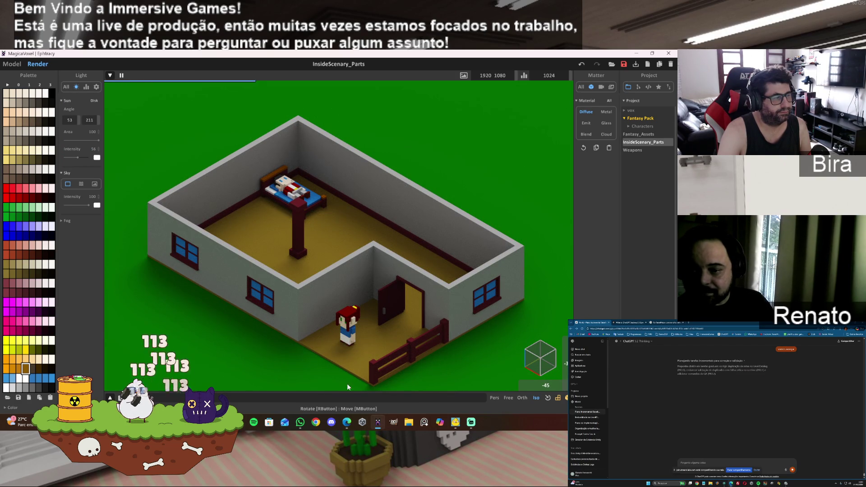
# Select and deselect the bedroom pillar, check the rotated render, and return to Model mode
pyautogui.click(18, 65)
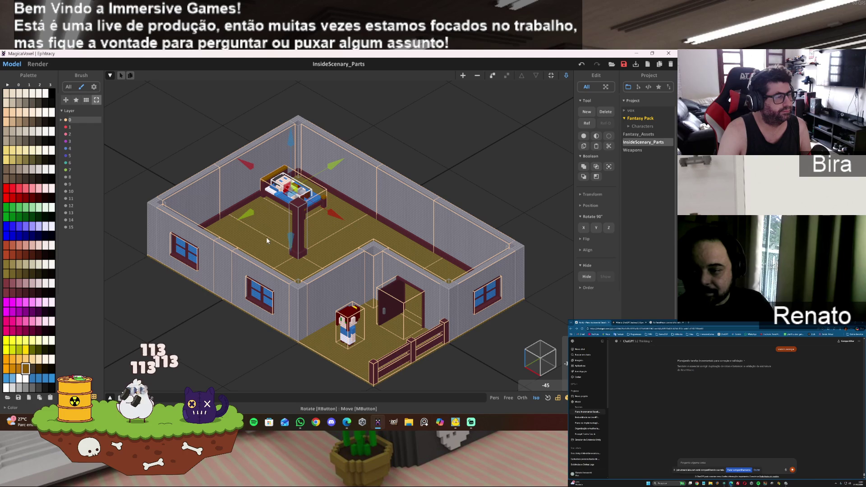
pyautogui.click(300, 239)
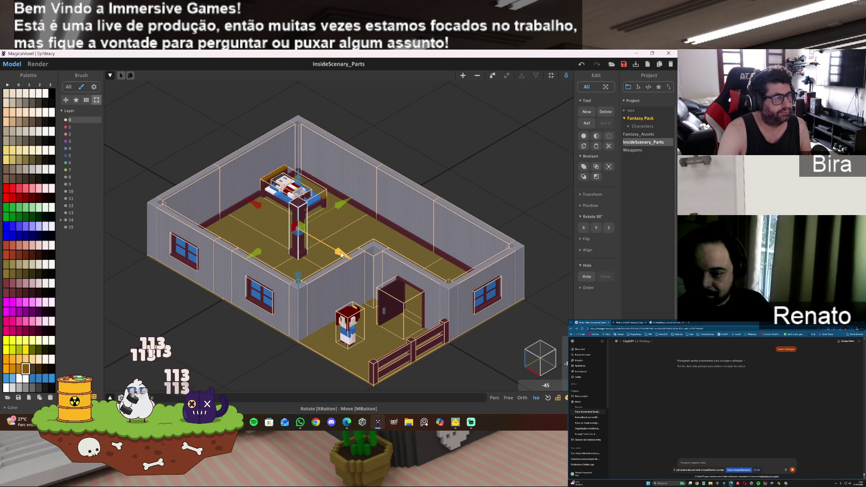
pyautogui.click(433, 148)
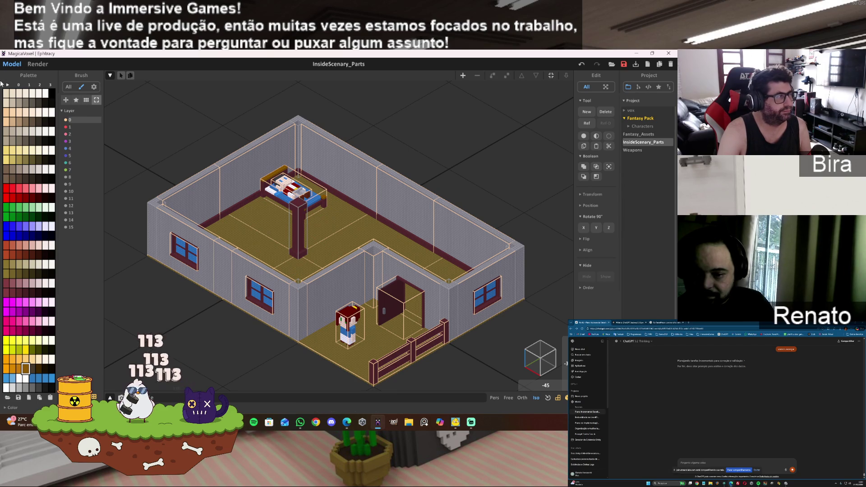
pyautogui.click(38, 63)
pyautogui.moveTo(385, 172)
pyautogui.mouseDown(button='right')
pyautogui.moveTo(351, 180)
pyautogui.moveTo(360, 181)
pyautogui.mouseUp(button='right')
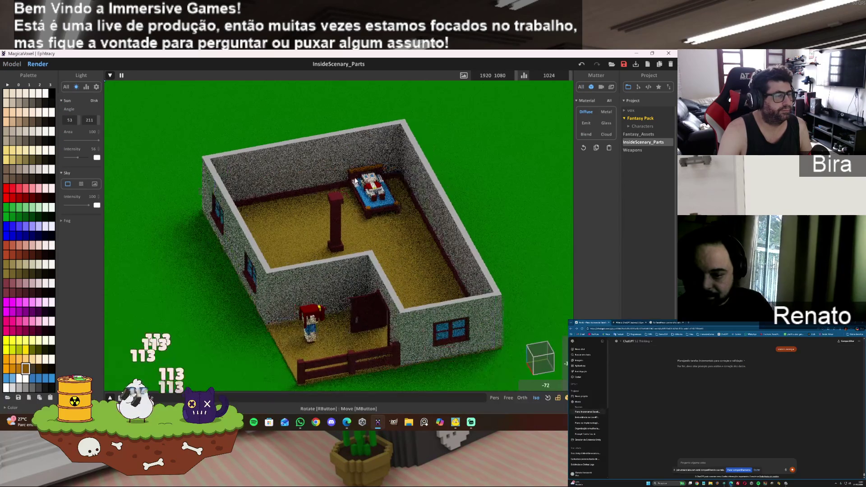
pyautogui.scroll(2, 360, 181)
pyautogui.click(12, 63)
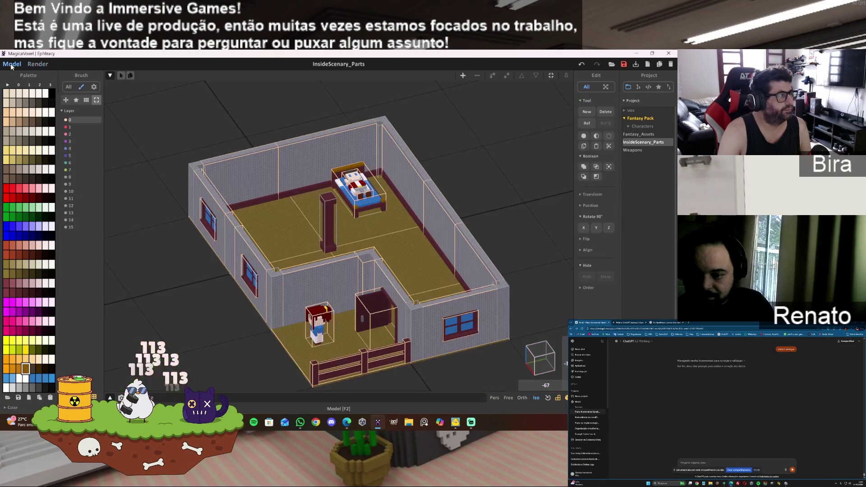
# Duplicate the bed with a Shift-drag of its gizmo, placing the copy beside the original
pyautogui.click(381, 197)
pyautogui.moveTo(415, 177)
pyautogui.keyDown('alt'); pyautogui.mouseDown()
pyautogui.moveTo(357, 197)
pyautogui.moveTo(394, 181)
pyautogui.moveTo(361, 184)
pyautogui.mouseUp(); pyautogui.keyUp('alt')
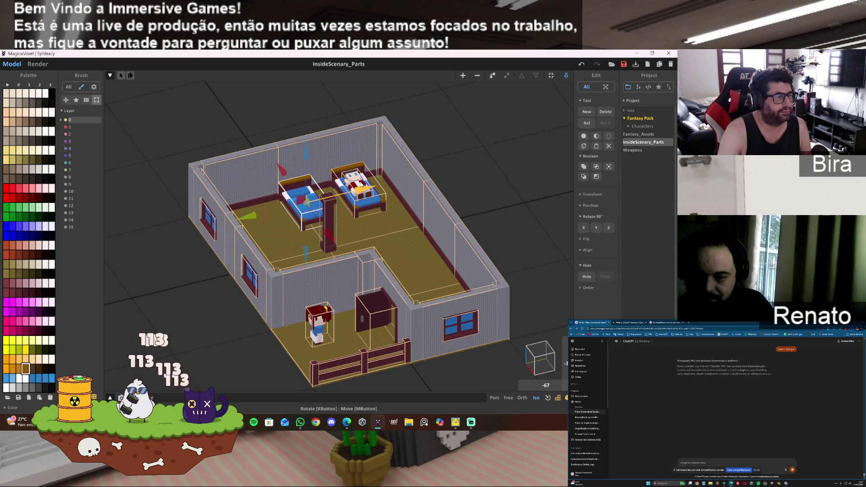
pyautogui.moveTo(405, 220)
pyautogui.mouseDown(button='right')
pyautogui.moveTo(387, 218)
pyautogui.moveTo(443, 215)
pyautogui.moveTo(485, 377)
pyautogui.mouseUp(button='right')
# Switch to the free camera, orbit close over the bedroom, and open the render preview
pyautogui.click(508, 396)
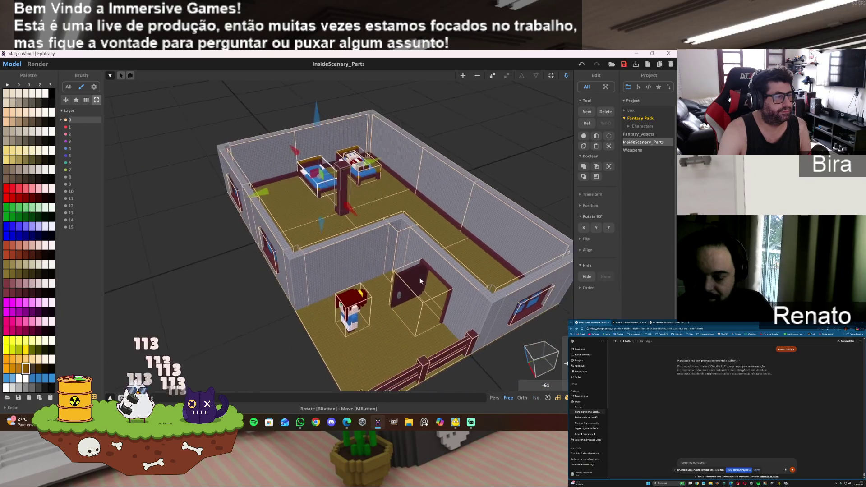
pyautogui.scroll(10, 409, 269)
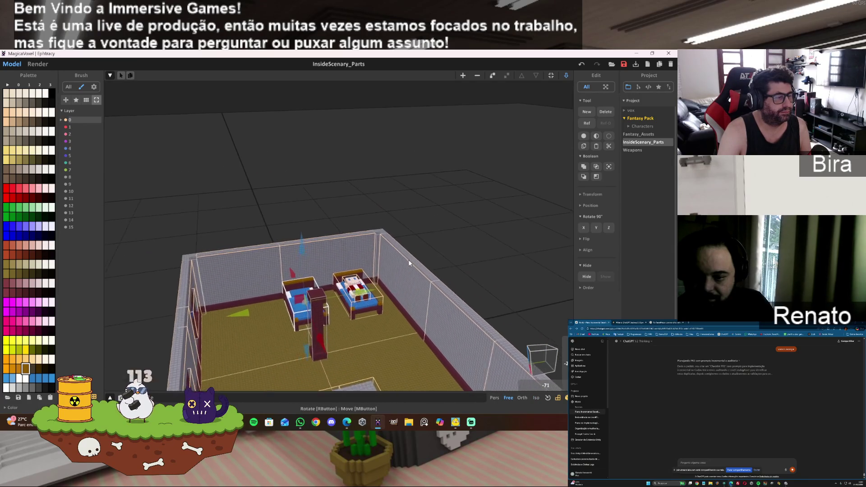
pyautogui.scroll(-6, 408, 264)
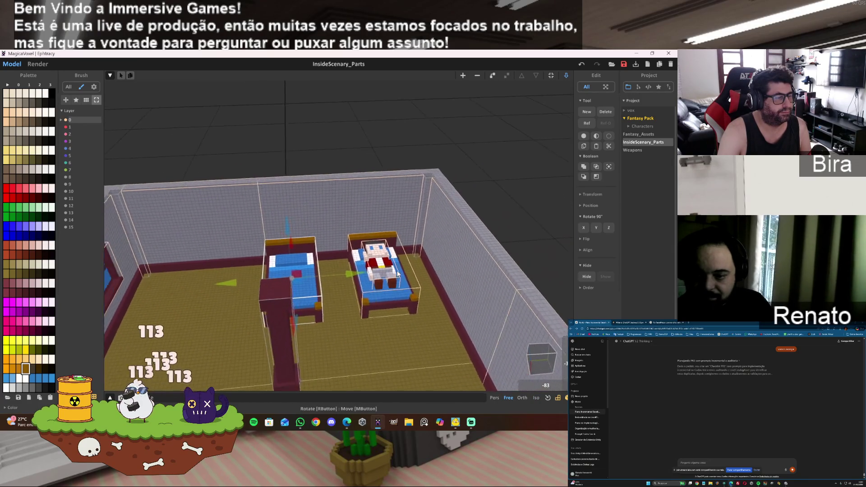
pyautogui.moveTo(397, 271)
pyautogui.mouseDown(button='right')
pyautogui.moveTo(422, 285)
pyautogui.moveTo(455, 282)
pyautogui.moveTo(396, 283)
pyautogui.moveTo(406, 282)
pyautogui.mouseUp(button='right')
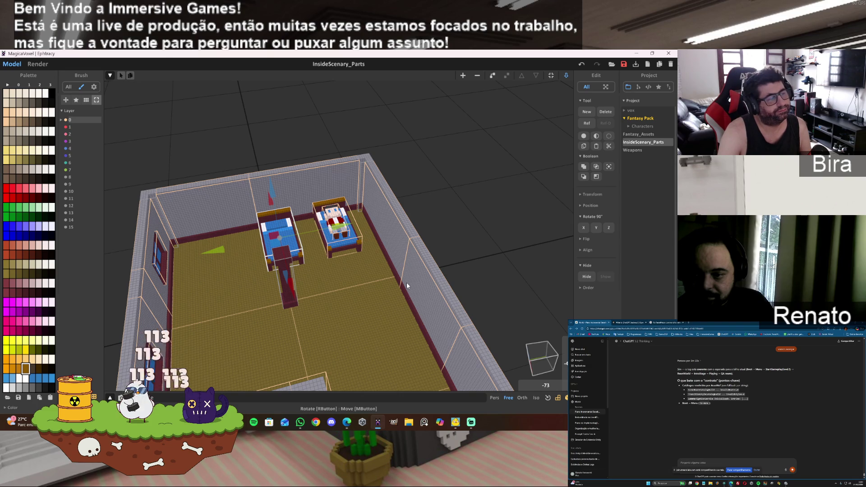
pyautogui.click(36, 64)
pyautogui.scroll(3, 201, 215)
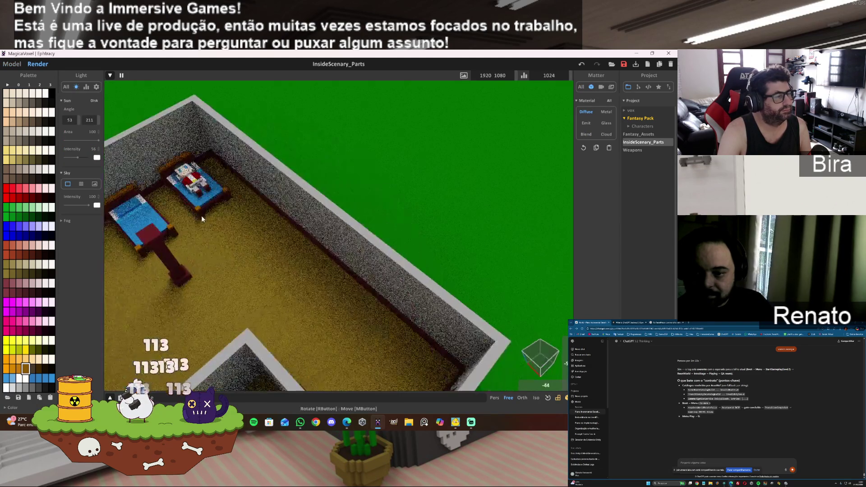
# Orbit the render to show the whole house, then browse the pet game's stats and leaderboard panels
pyautogui.moveTo(201, 215)
pyautogui.mouseDown(button='right')
pyautogui.moveTo(189, 240)
pyautogui.moveTo(162, 255)
pyautogui.moveTo(231, 213)
pyautogui.mouseUp(button='right')
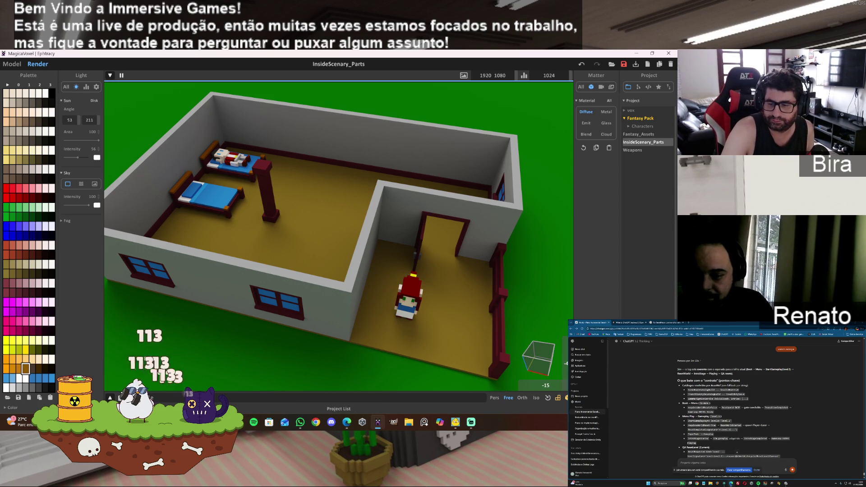
pyautogui.click(138, 401)
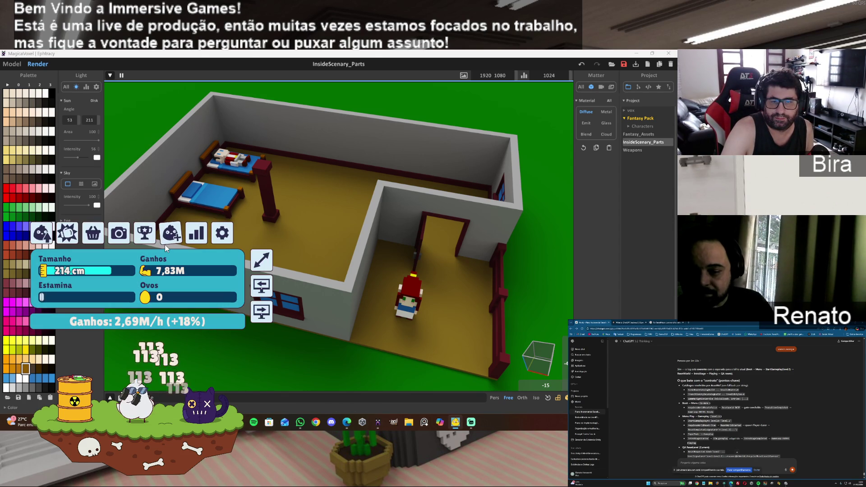
pyautogui.click(145, 233)
pyautogui.click(426, 127)
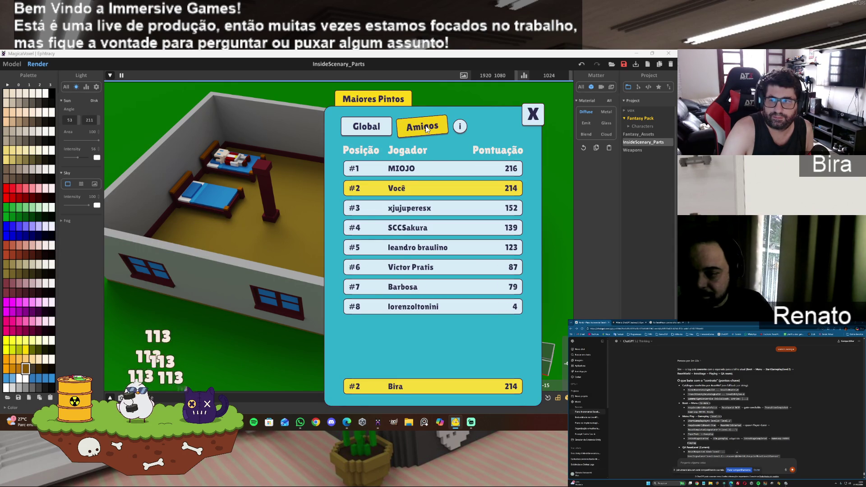
pyautogui.click(533, 115)
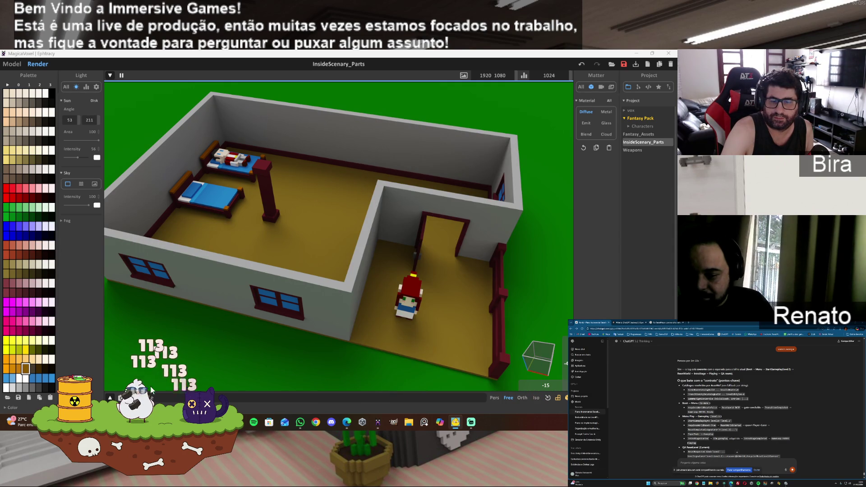
pyautogui.click(42, 233)
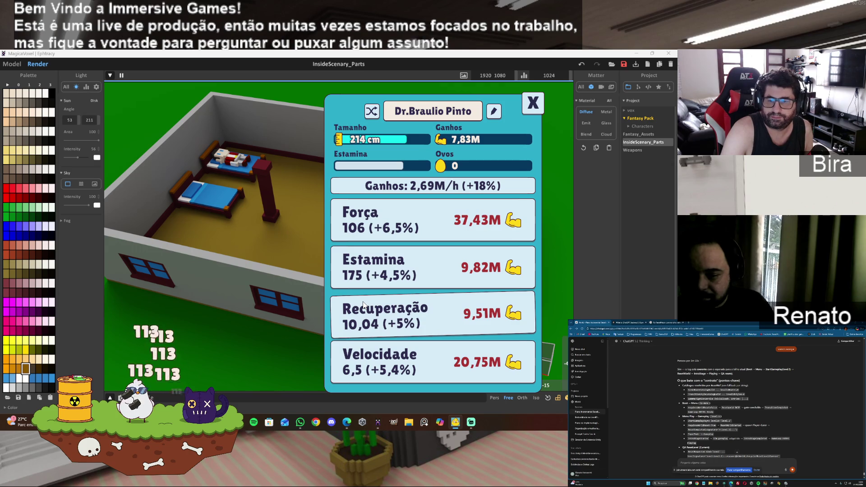
pyautogui.click(533, 103)
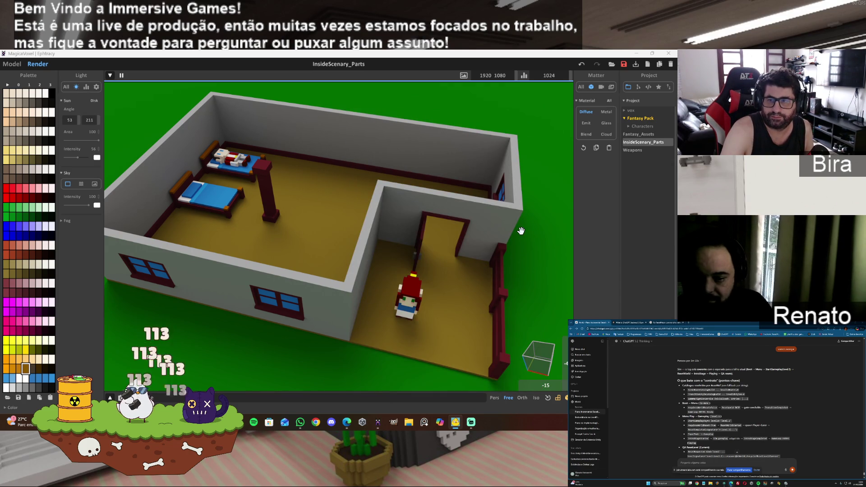